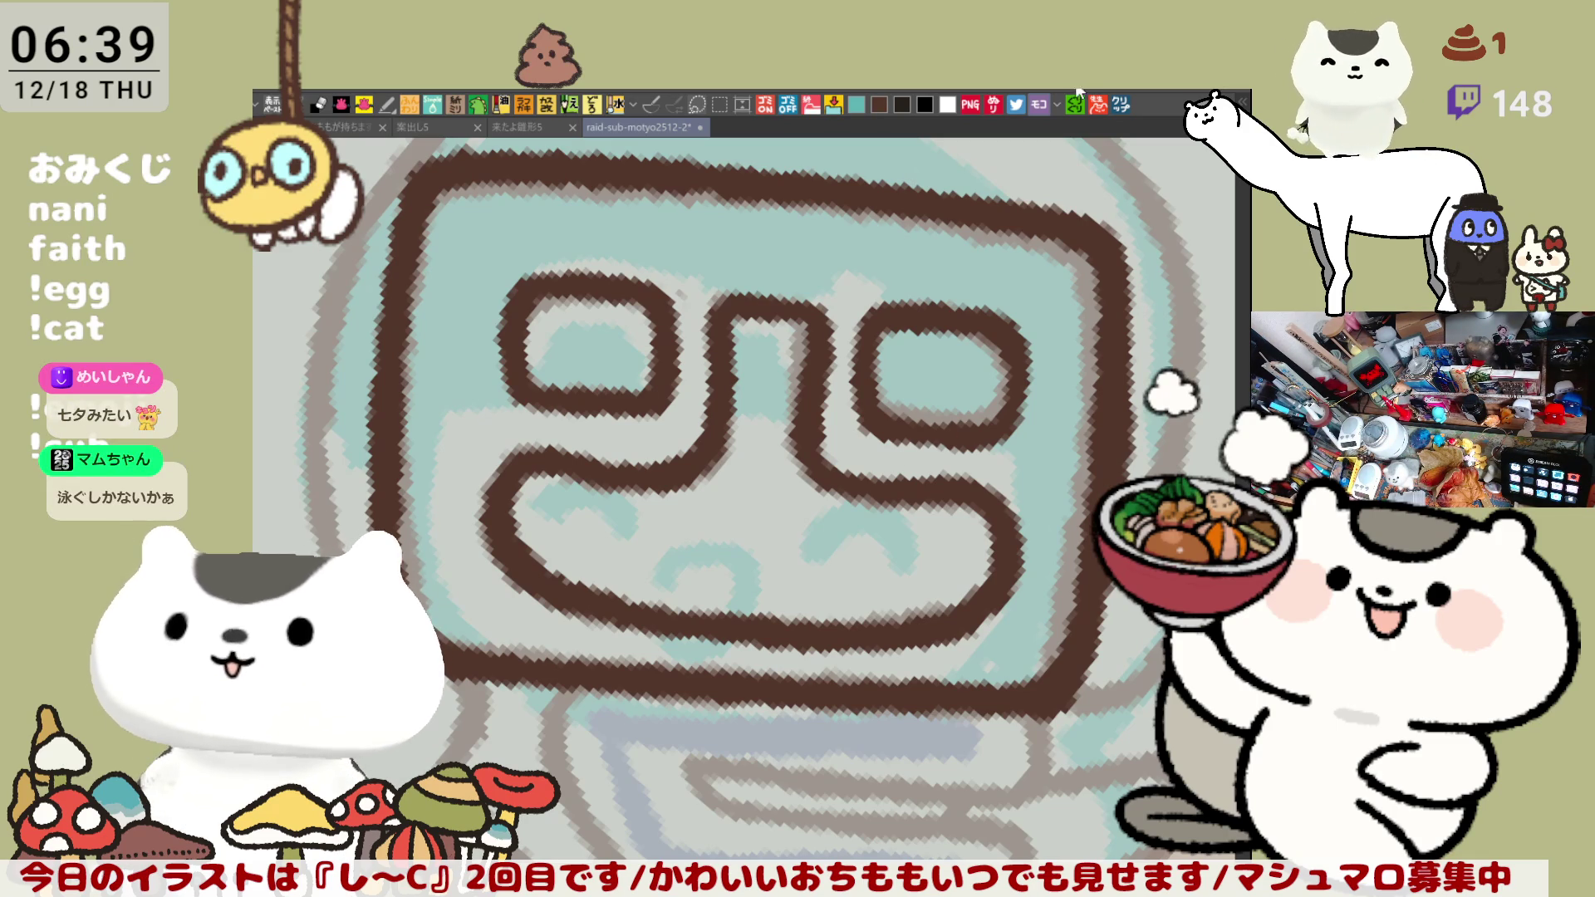
- Create a new canvas from the copied Aichi map, Nagoya to Hamamatsu, and zoom around it
{"action": "left_click", "coordinate": [1115, 109]}
{"action": "scroll", "coordinate": [646, 661], "scroll_direction": "up", "scroll_amount": 2}
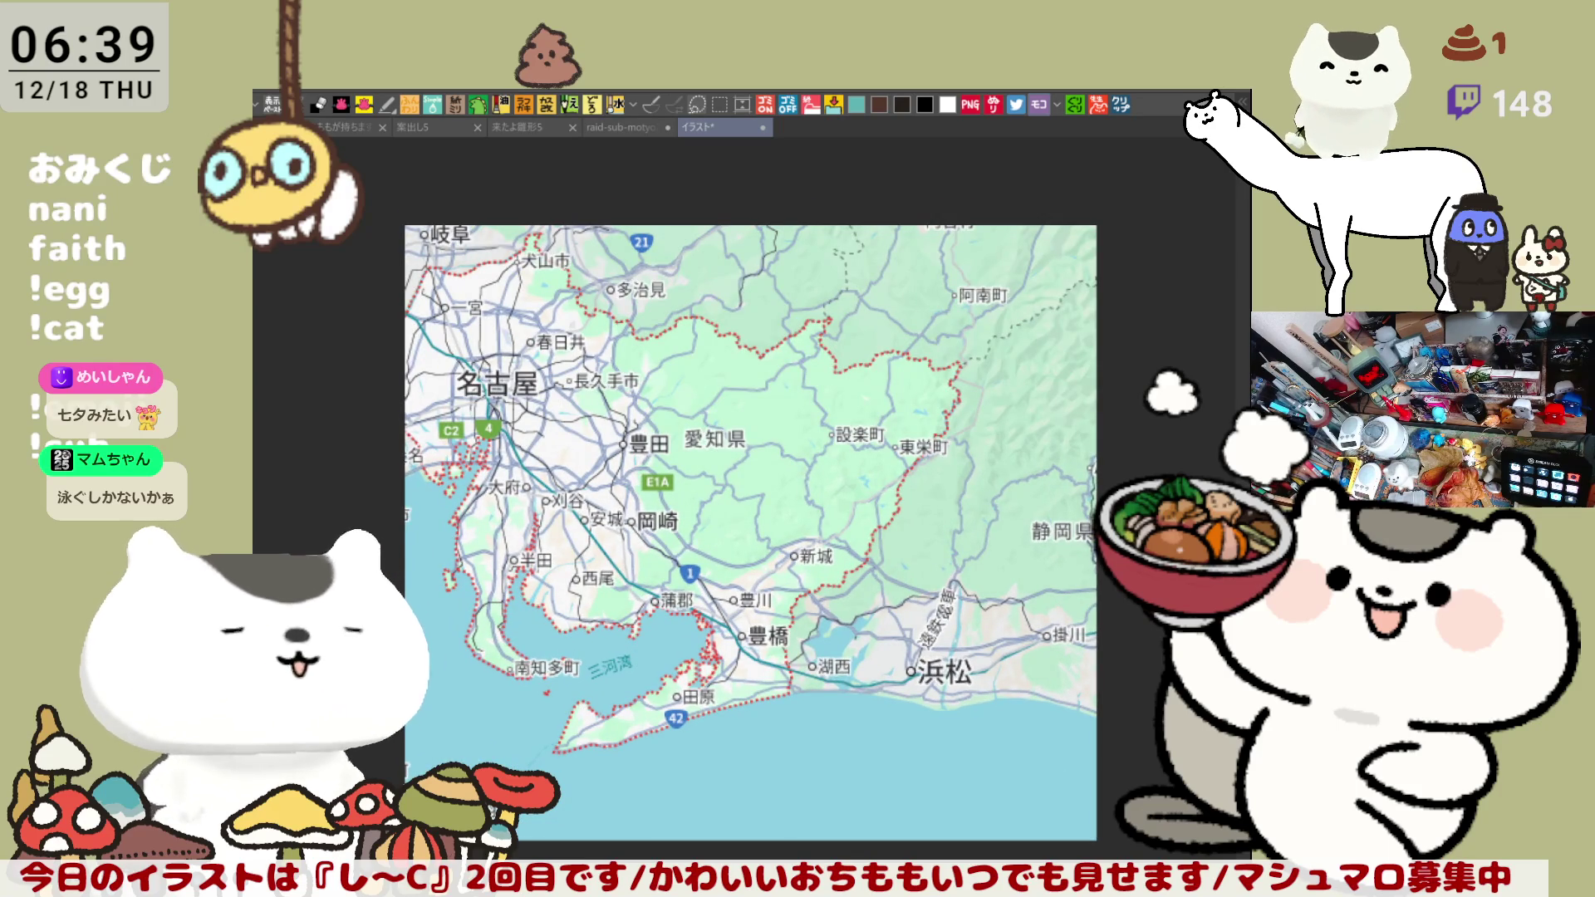
{"action": "scroll", "coordinate": [573, 715], "scroll_direction": "up", "scroll_amount": 4}
{"action": "scroll", "coordinate": [550, 652], "scroll_direction": "down", "scroll_amount": 3}
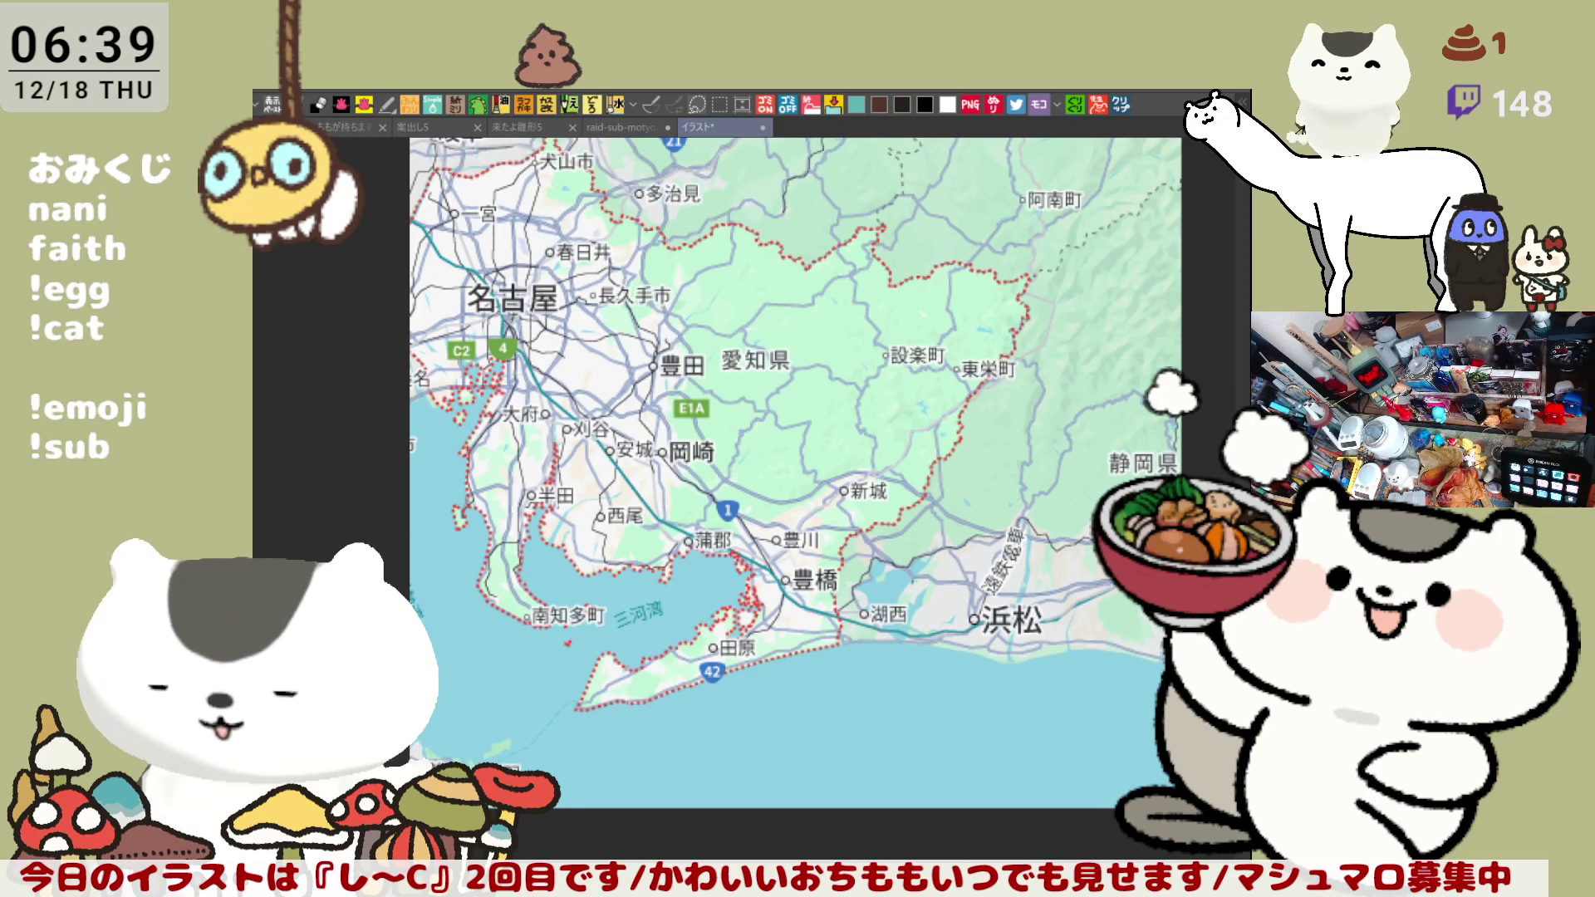
- Paste the Tokyo Bay and Boso map and position it overlapping the Aichi map, offset right
{"action": "key", "text": "ctrl+v"}
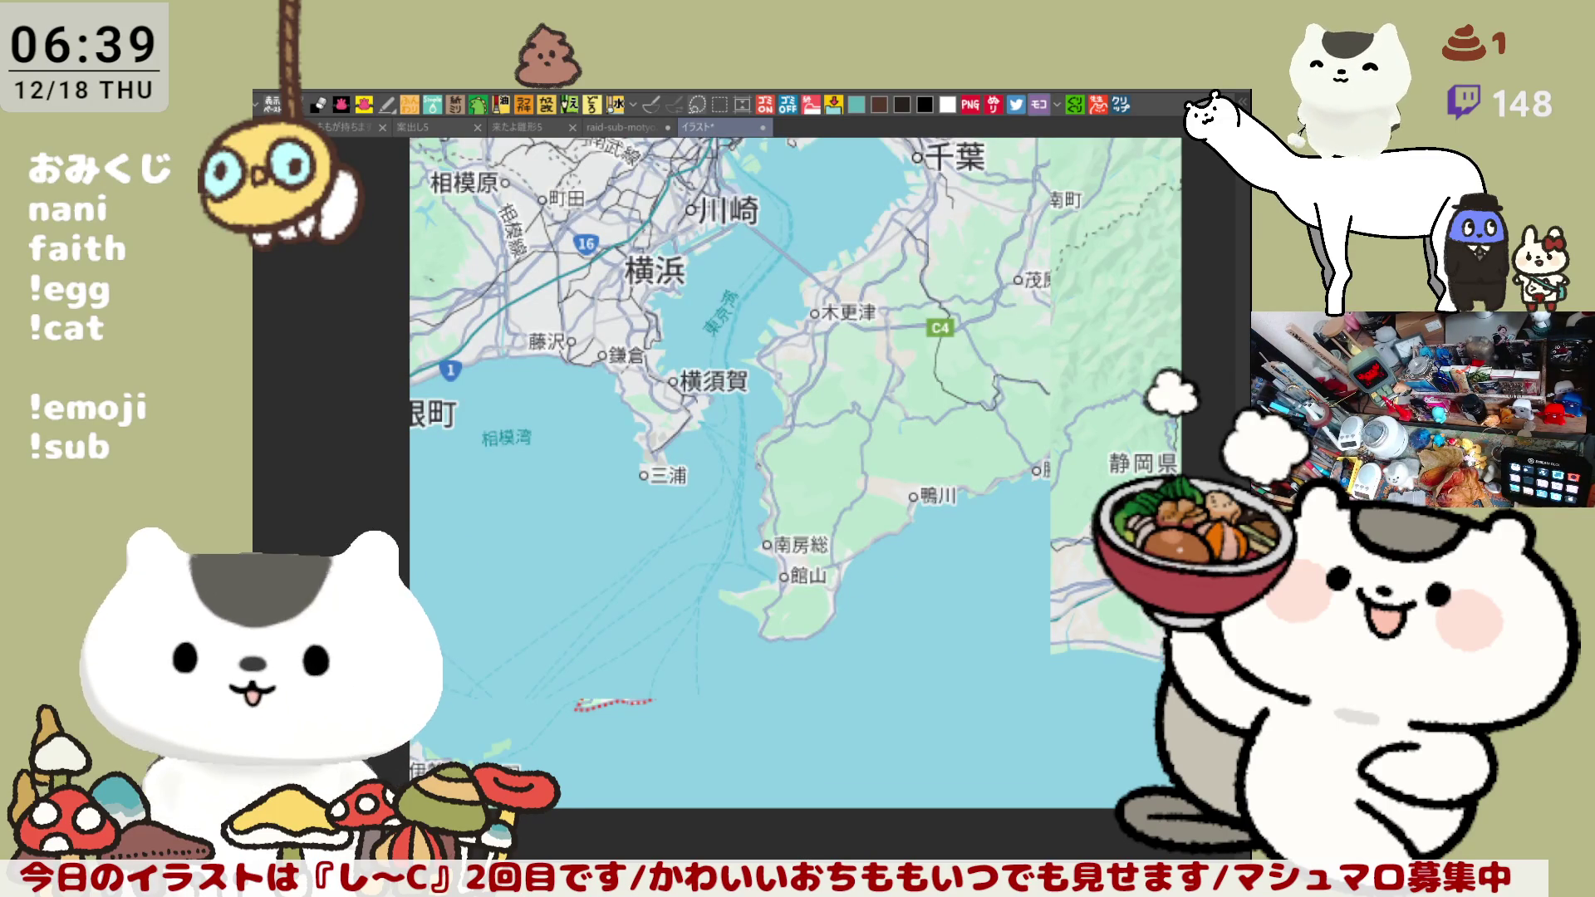
{"action": "mouse_move", "coordinate": [694, 534]}
{"action": "left_mouse_down"}
{"action": "mouse_move", "coordinate": [994, 531]}
{"action": "mouse_move", "coordinate": [1024, 553]}
{"action": "mouse_move", "coordinate": [798, 436]}
{"action": "mouse_move", "coordinate": [801, 380]}
{"action": "left_mouse_up"}
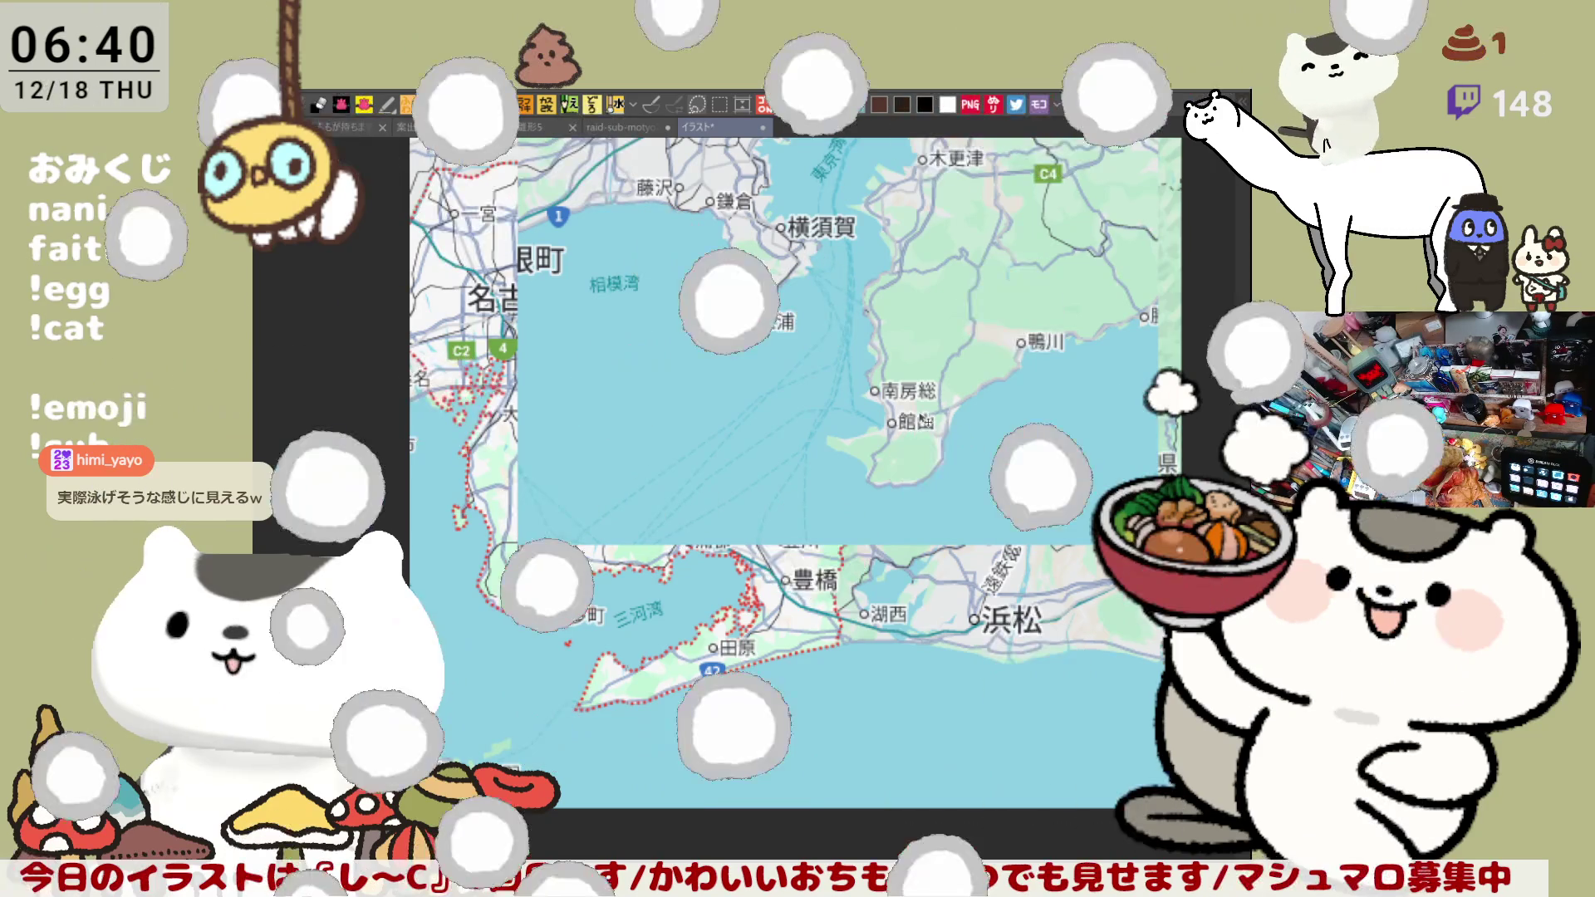
{"action": "mouse_move", "coordinate": [923, 421]}
{"action": "left_mouse_down"}
{"action": "mouse_move", "coordinate": [1020, 365]}
{"action": "mouse_move", "coordinate": [767, 402]}
{"action": "mouse_move", "coordinate": [787, 402]}
{"action": "mouse_move", "coordinate": [791, 432]}
{"action": "mouse_move", "coordinate": [631, 397]}
{"action": "mouse_move", "coordinate": [789, 436]}
{"action": "left_mouse_up"}
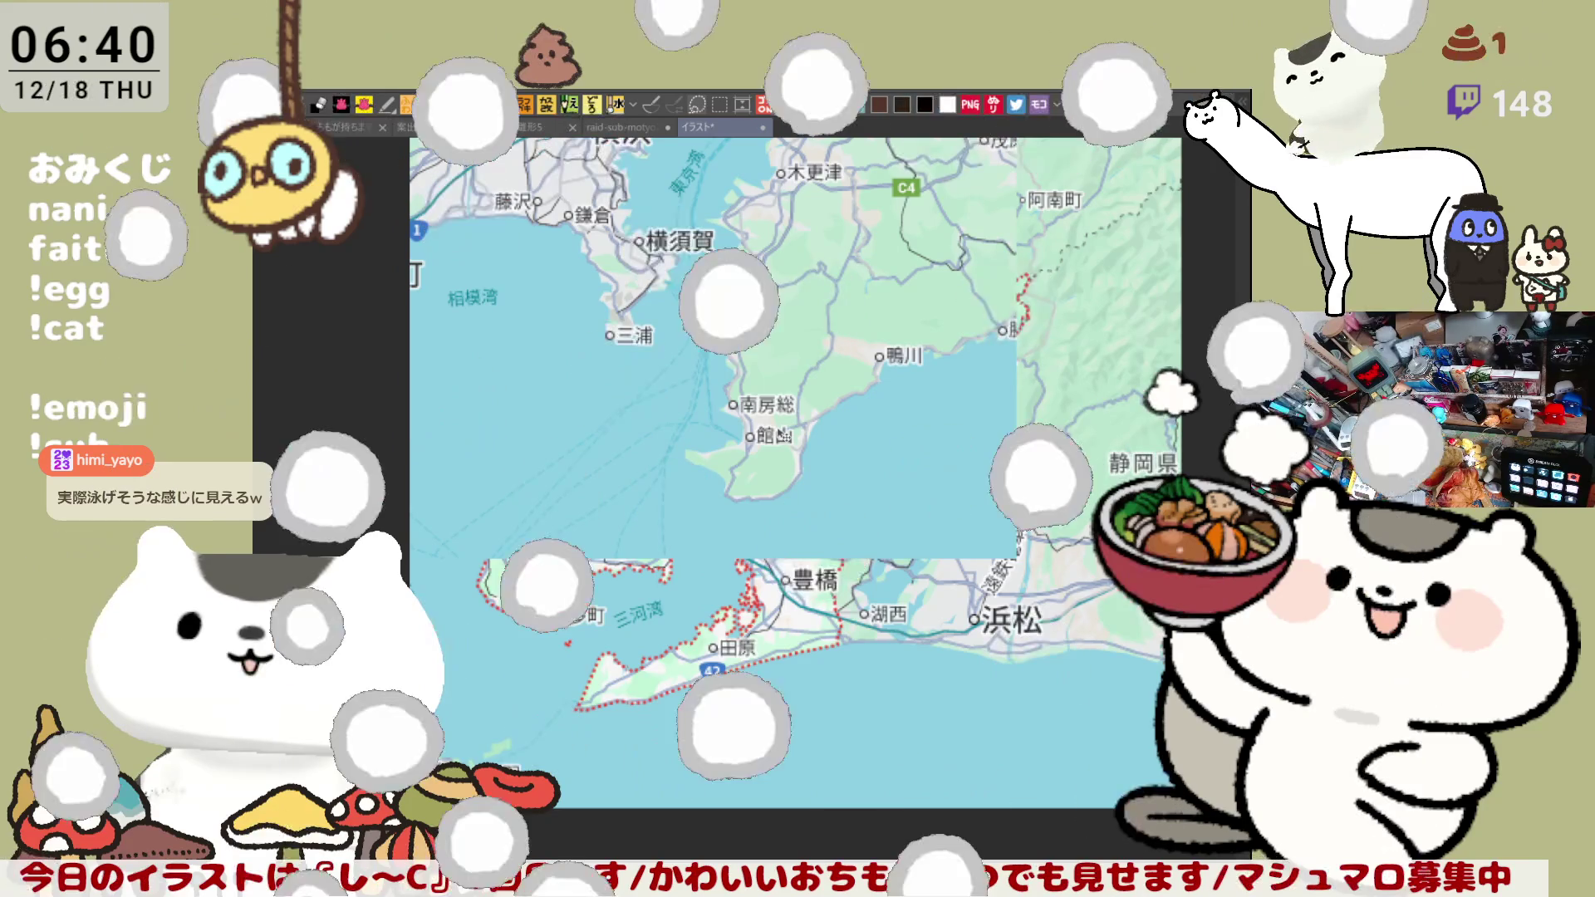
{"action": "left_click_drag", "start_coordinate": [785, 435], "coordinate": [999, 682]}
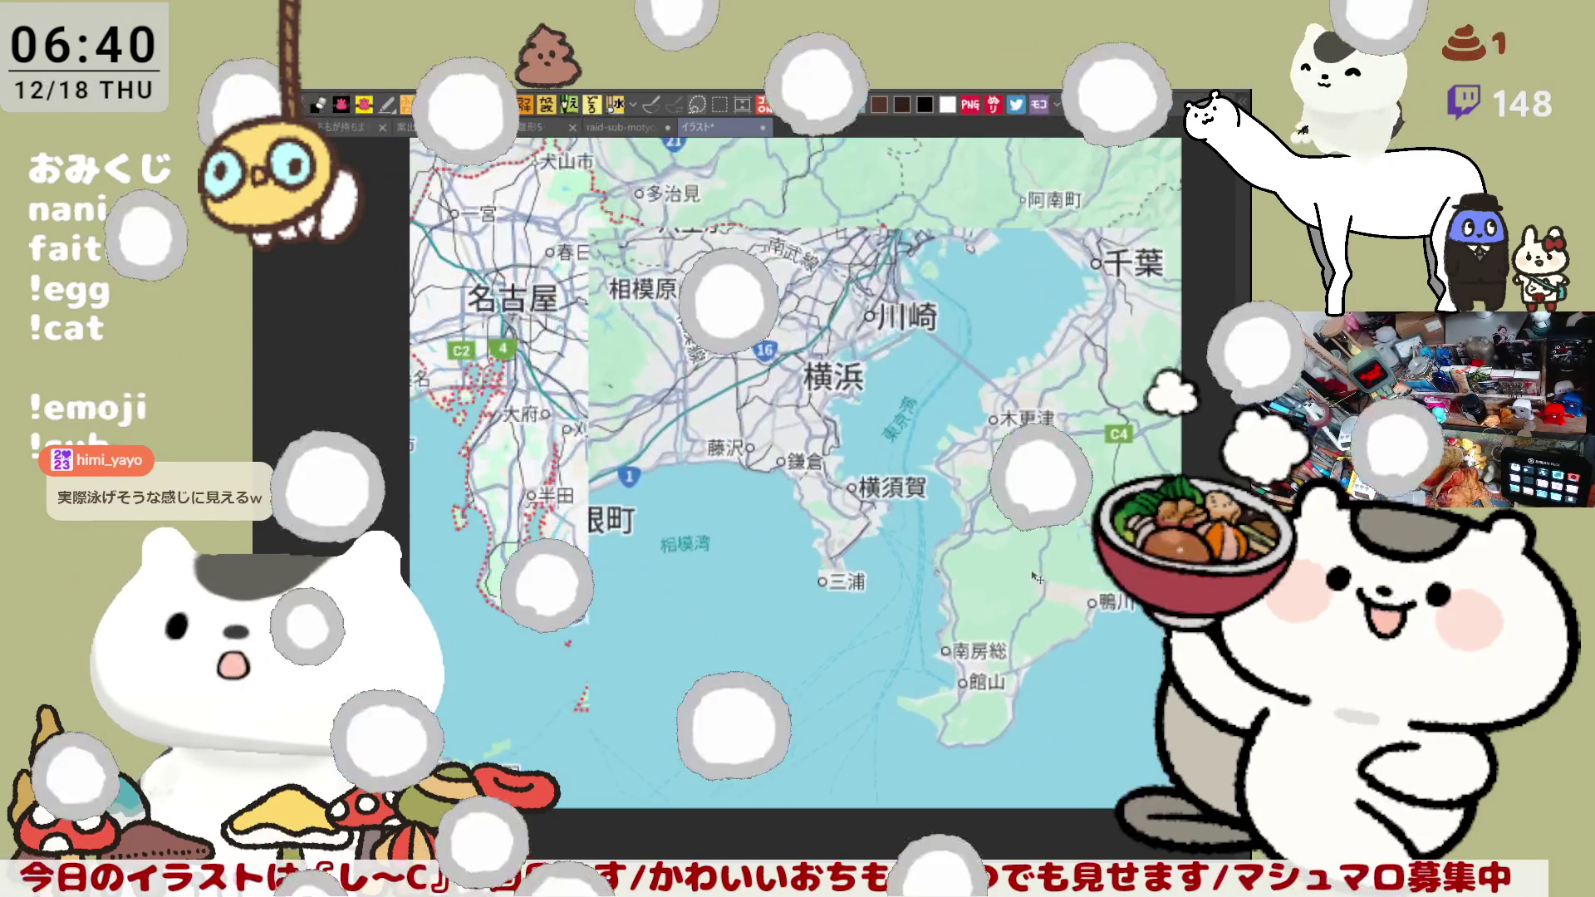
{"action": "mouse_move", "coordinate": [1036, 576]}
{"action": "left_mouse_down"}
{"action": "mouse_move", "coordinate": [1077, 451]}
{"action": "mouse_move", "coordinate": [1113, 498]}
{"action": "mouse_move", "coordinate": [1179, 515]}
{"action": "mouse_move", "coordinate": [1152, 525]}
{"action": "left_mouse_up"}
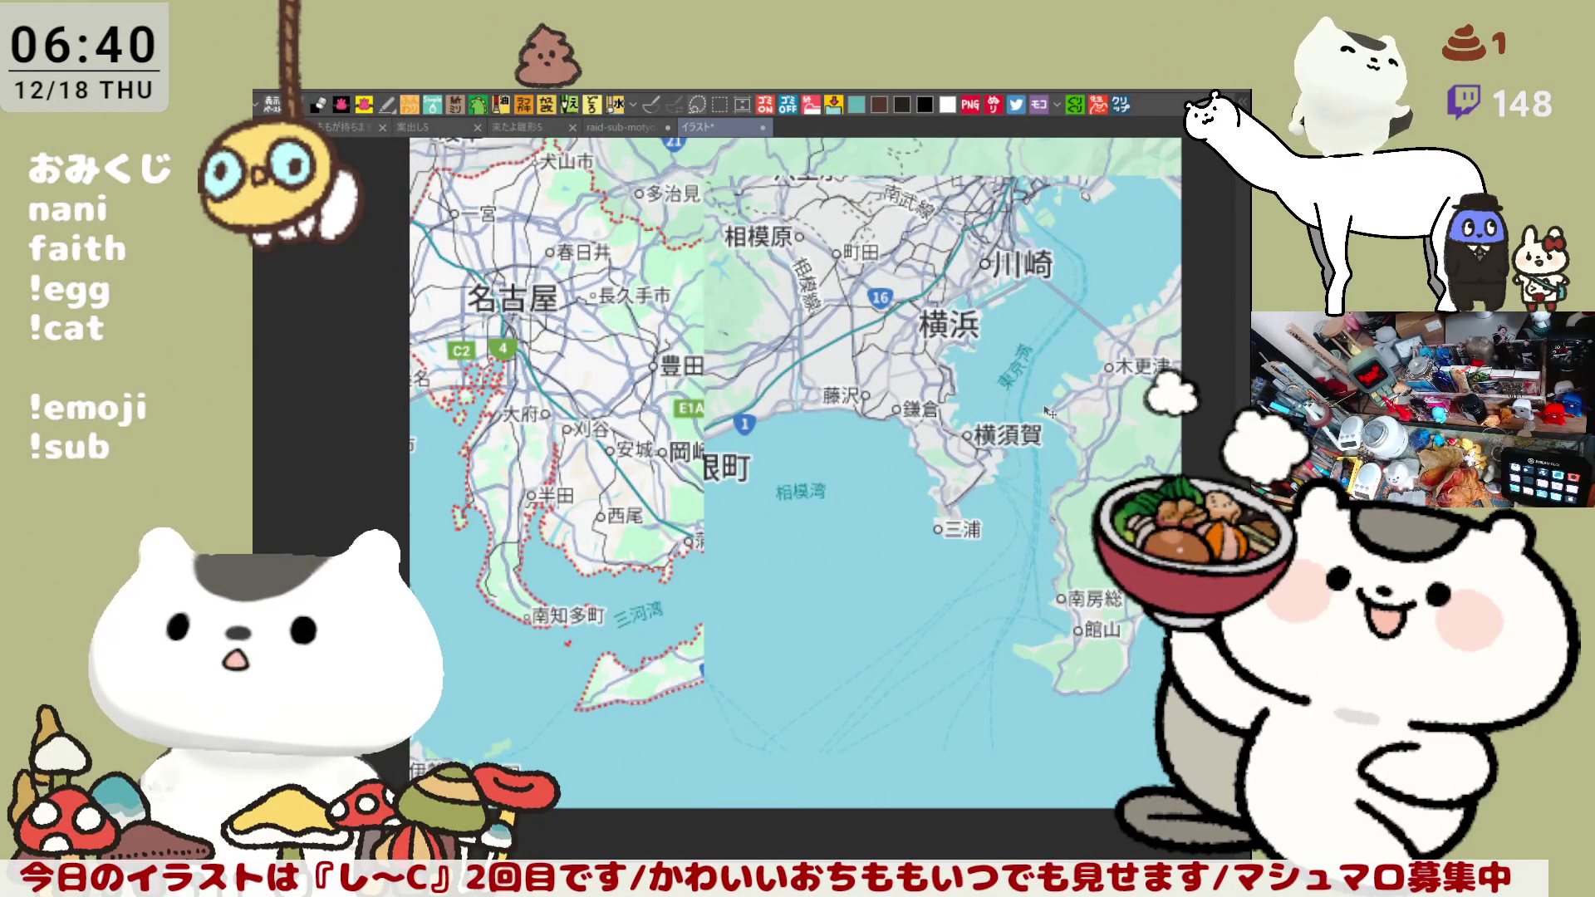
{"action": "left_click_drag", "start_coordinate": [1043, 363], "coordinate": [800, 401]}
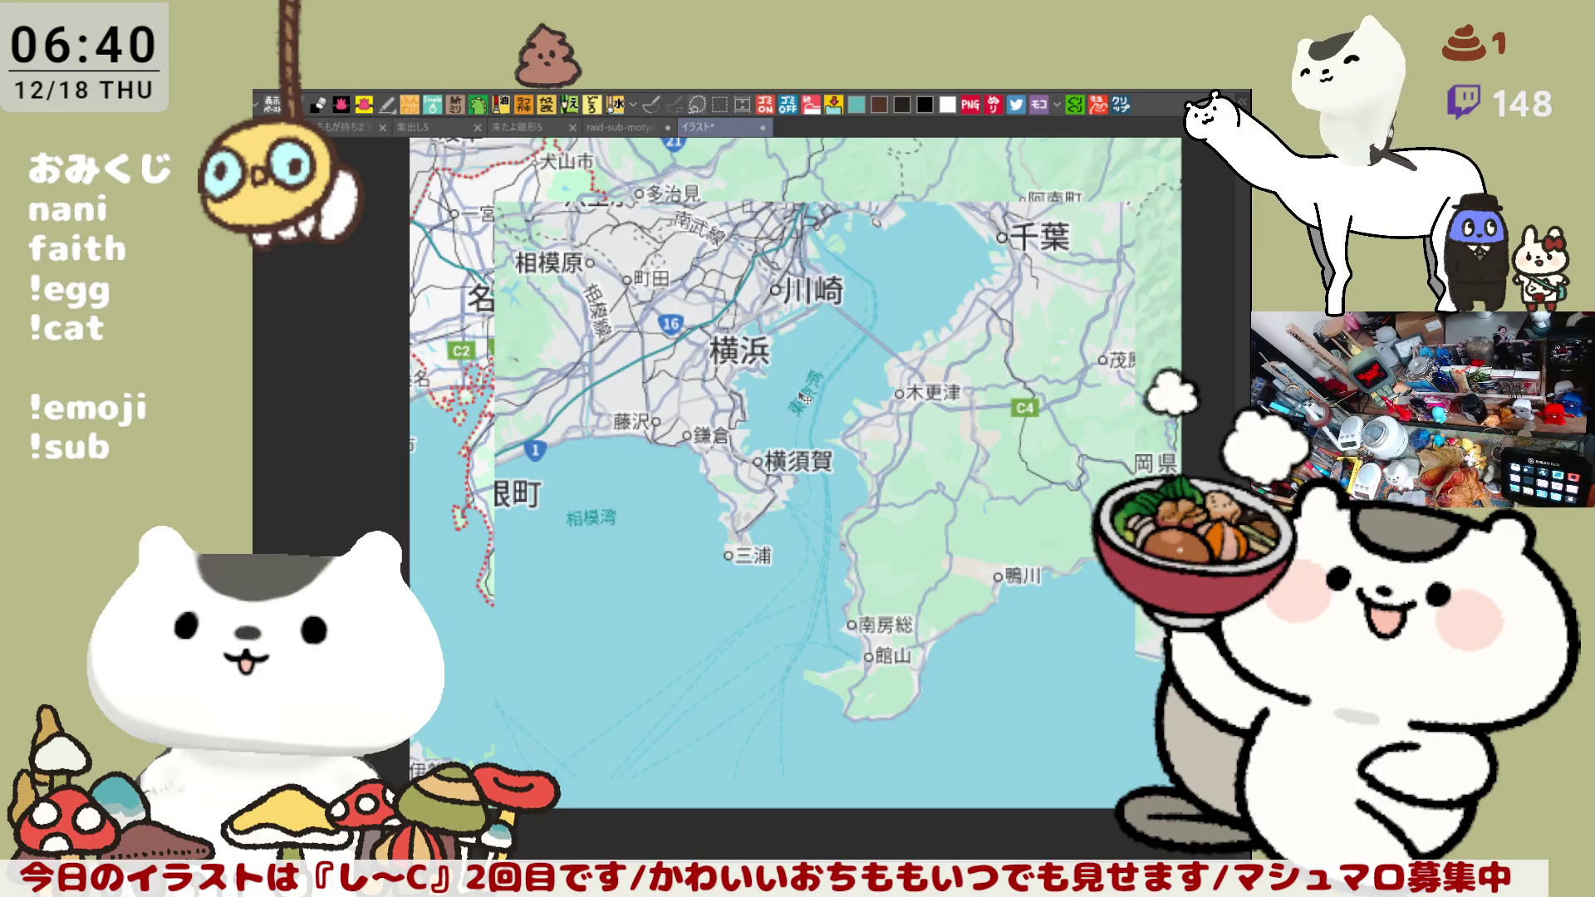
{"action": "scroll", "coordinate": [803, 472], "scroll_direction": "up", "scroll_amount": 4}
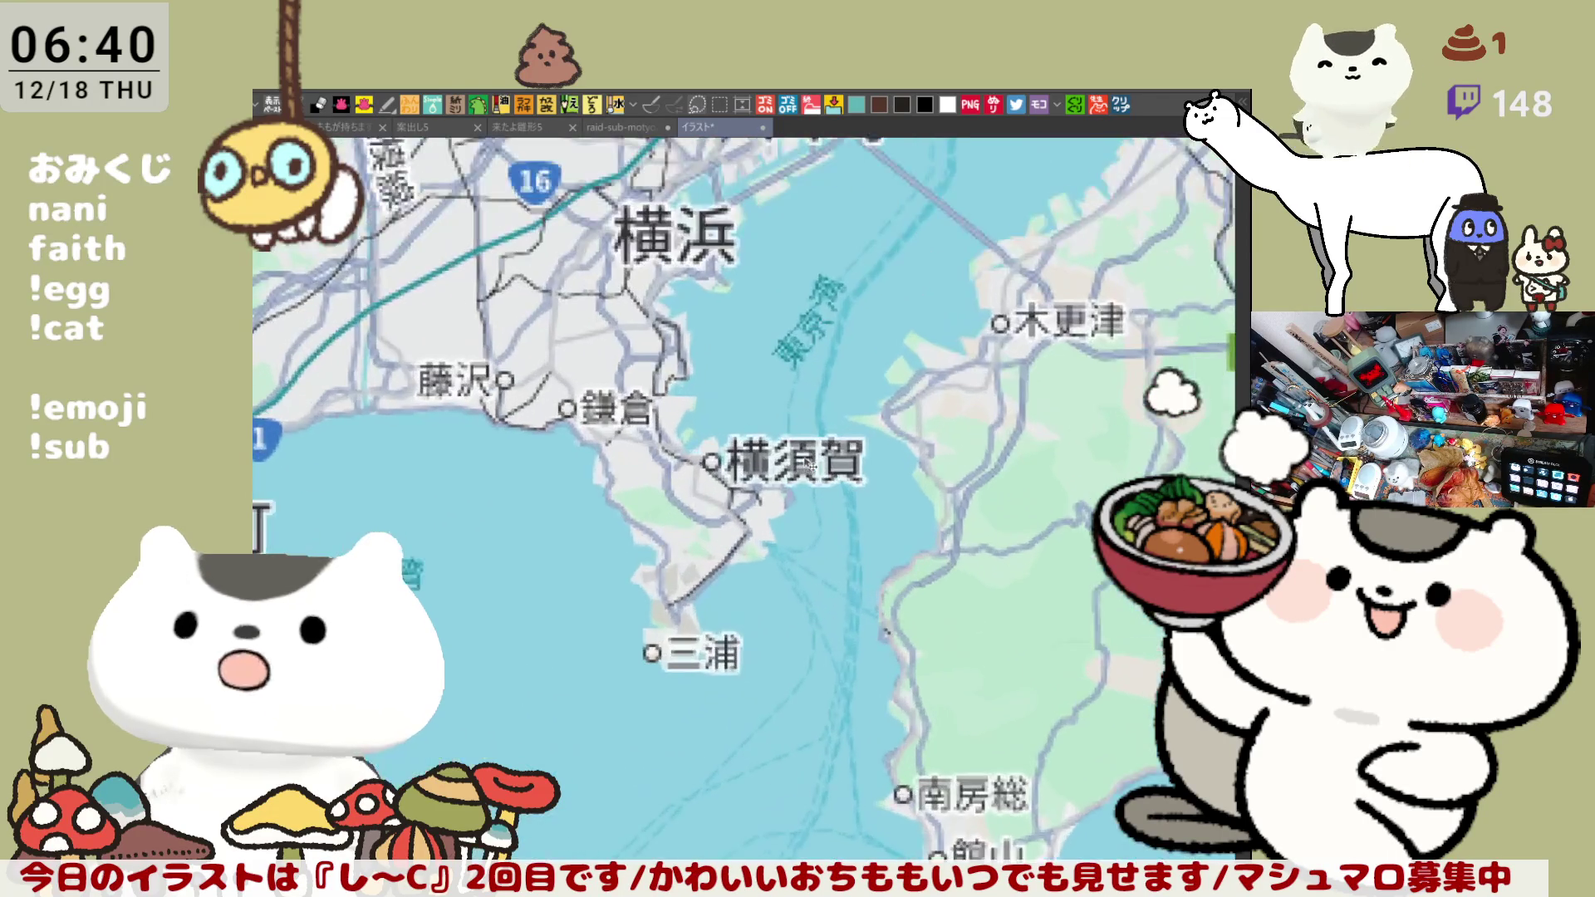
{"action": "scroll", "coordinate": [795, 560], "scroll_direction": "up", "scroll_amount": 2}
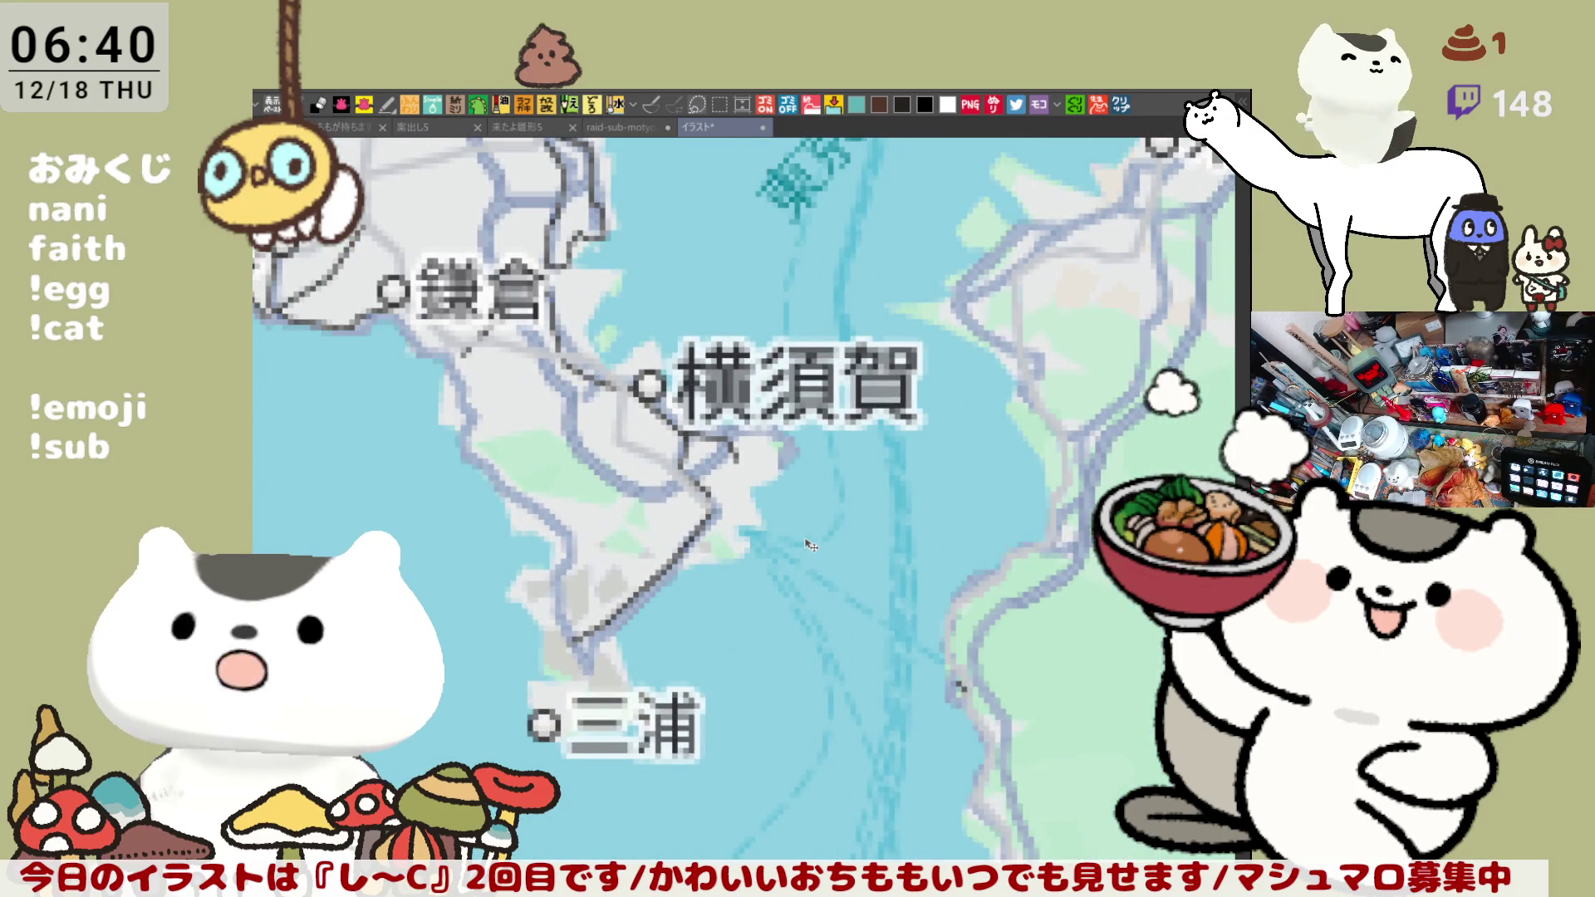
{"action": "scroll", "coordinate": [812, 544], "scroll_direction": "down", "scroll_amount": 5}
{"action": "scroll", "coordinate": [814, 537], "scroll_direction": "down", "scroll_amount": 1}
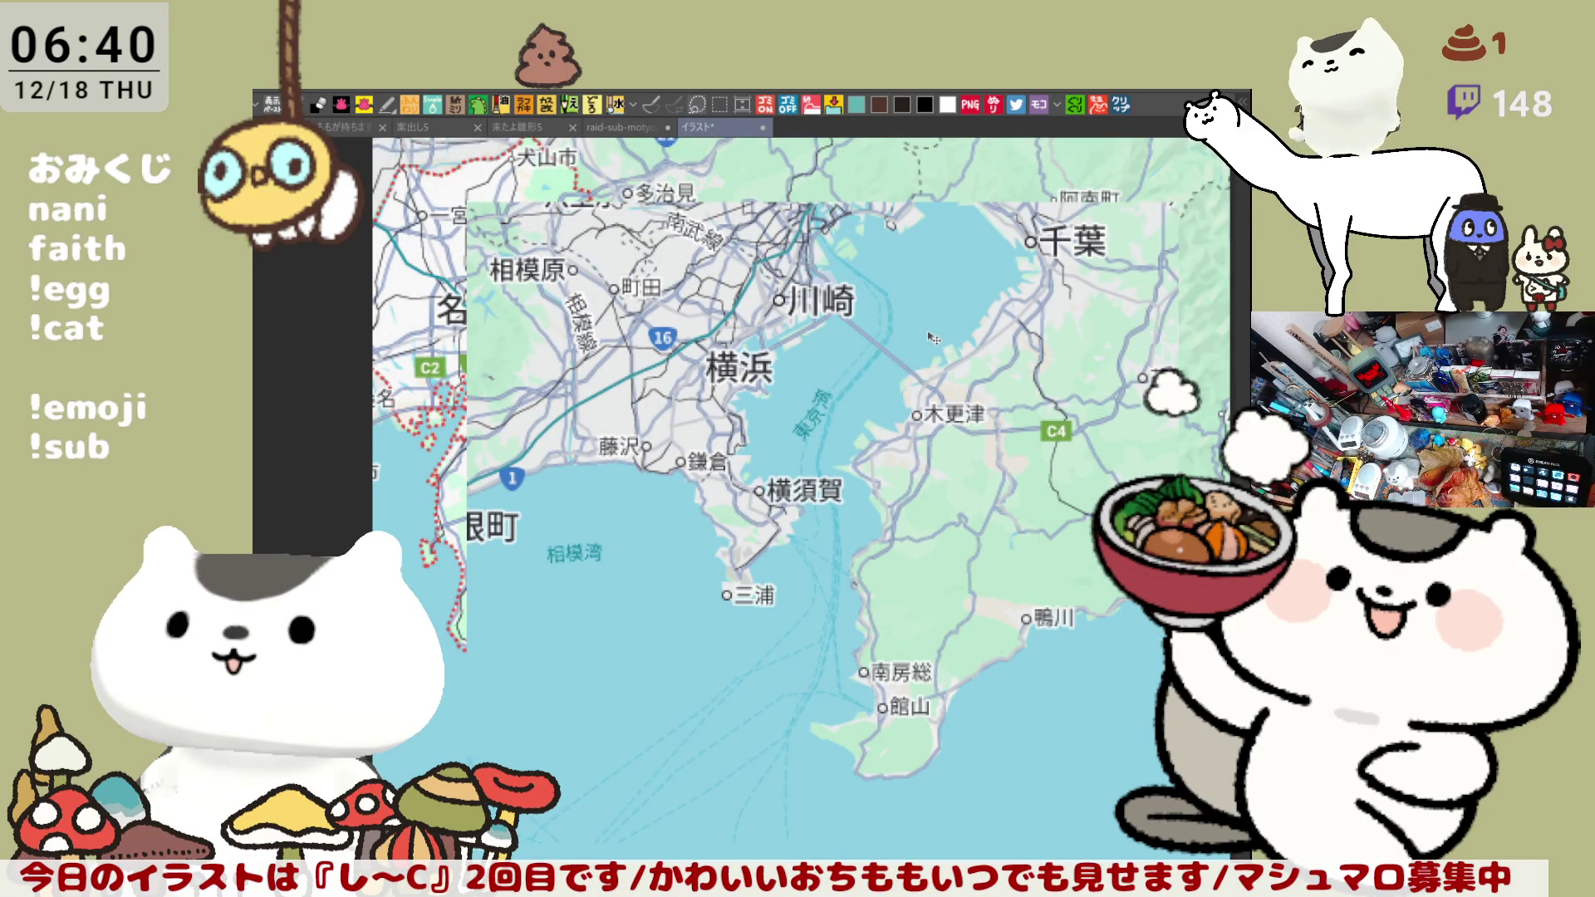
{"action": "scroll", "coordinate": [818, 491], "scroll_direction": "up", "scroll_amount": 3}
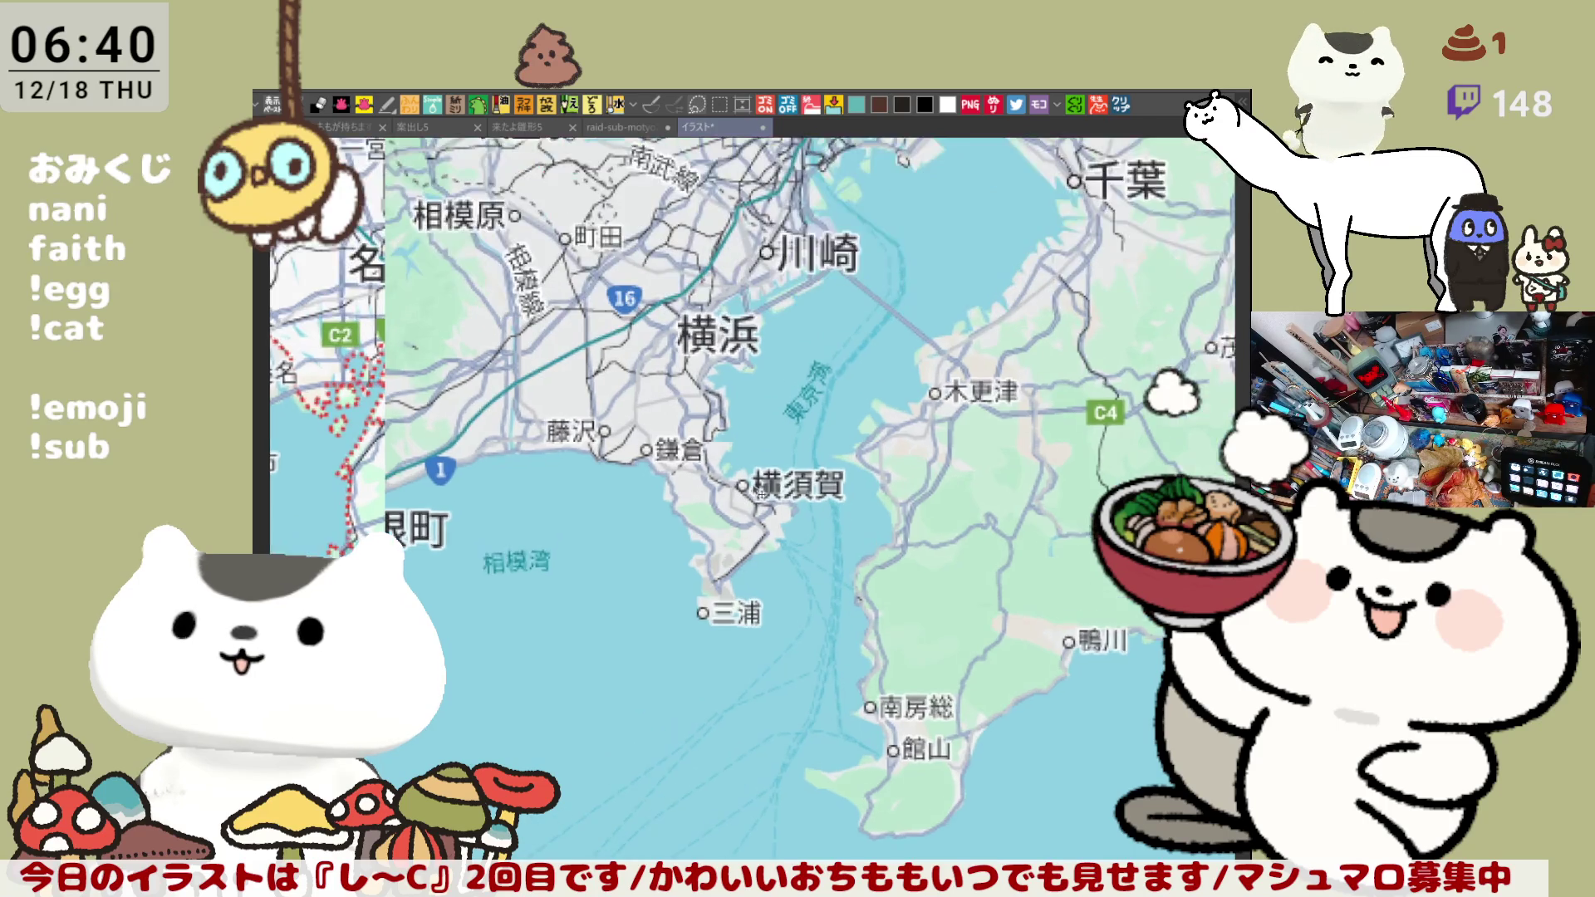
{"action": "scroll", "coordinate": [822, 491], "scroll_direction": "up", "scroll_amount": 2}
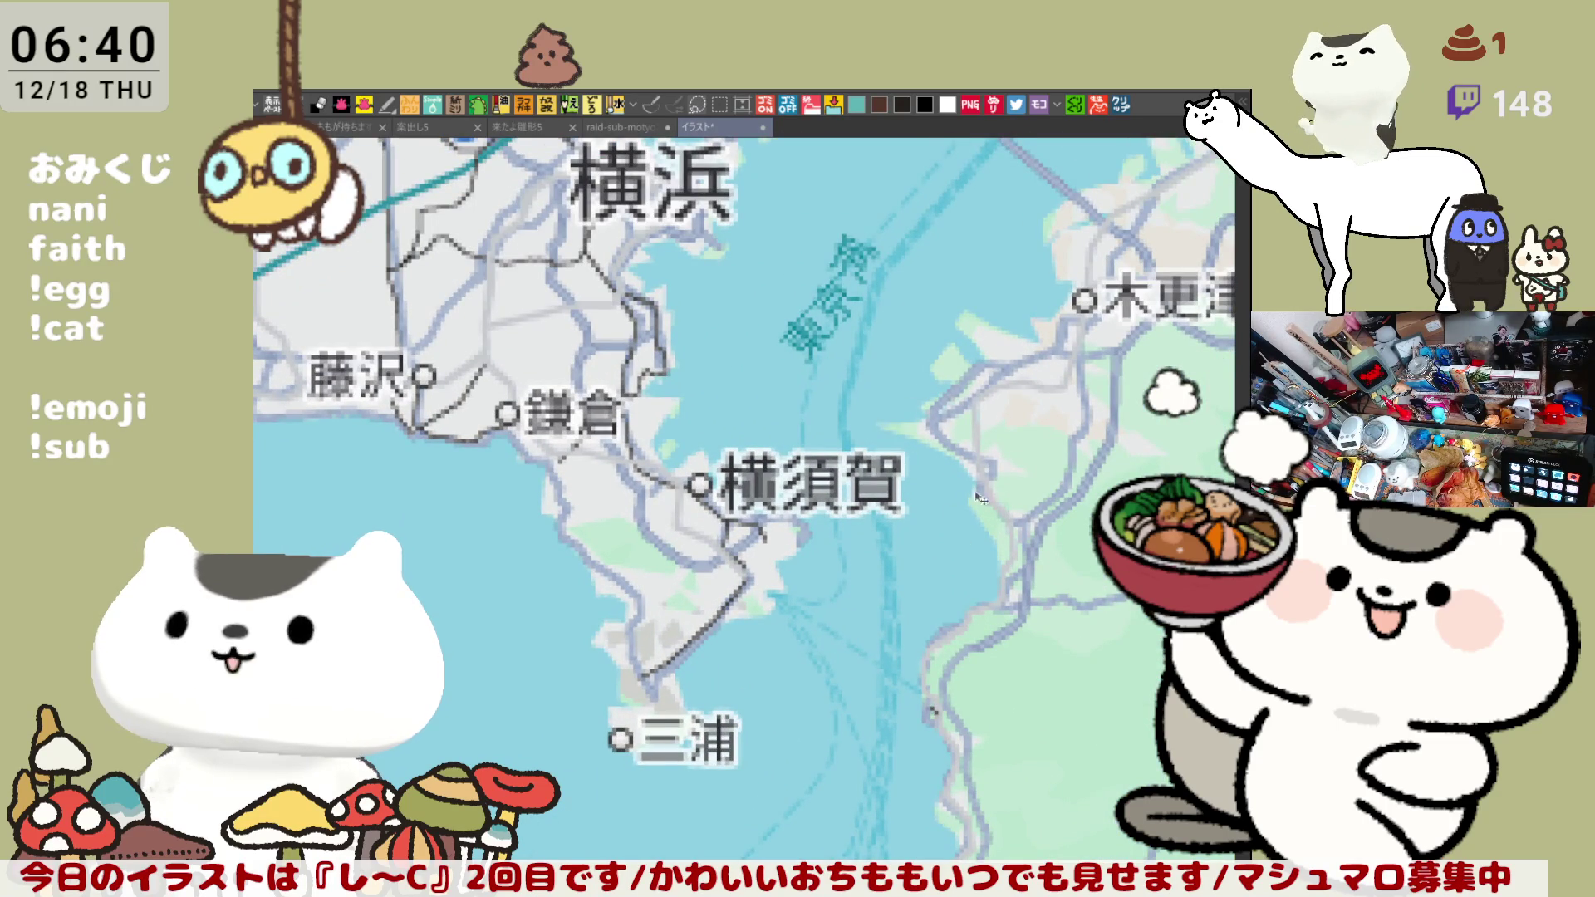
{"action": "left_click_drag", "start_coordinate": [971, 490], "coordinate": [826, 299]}
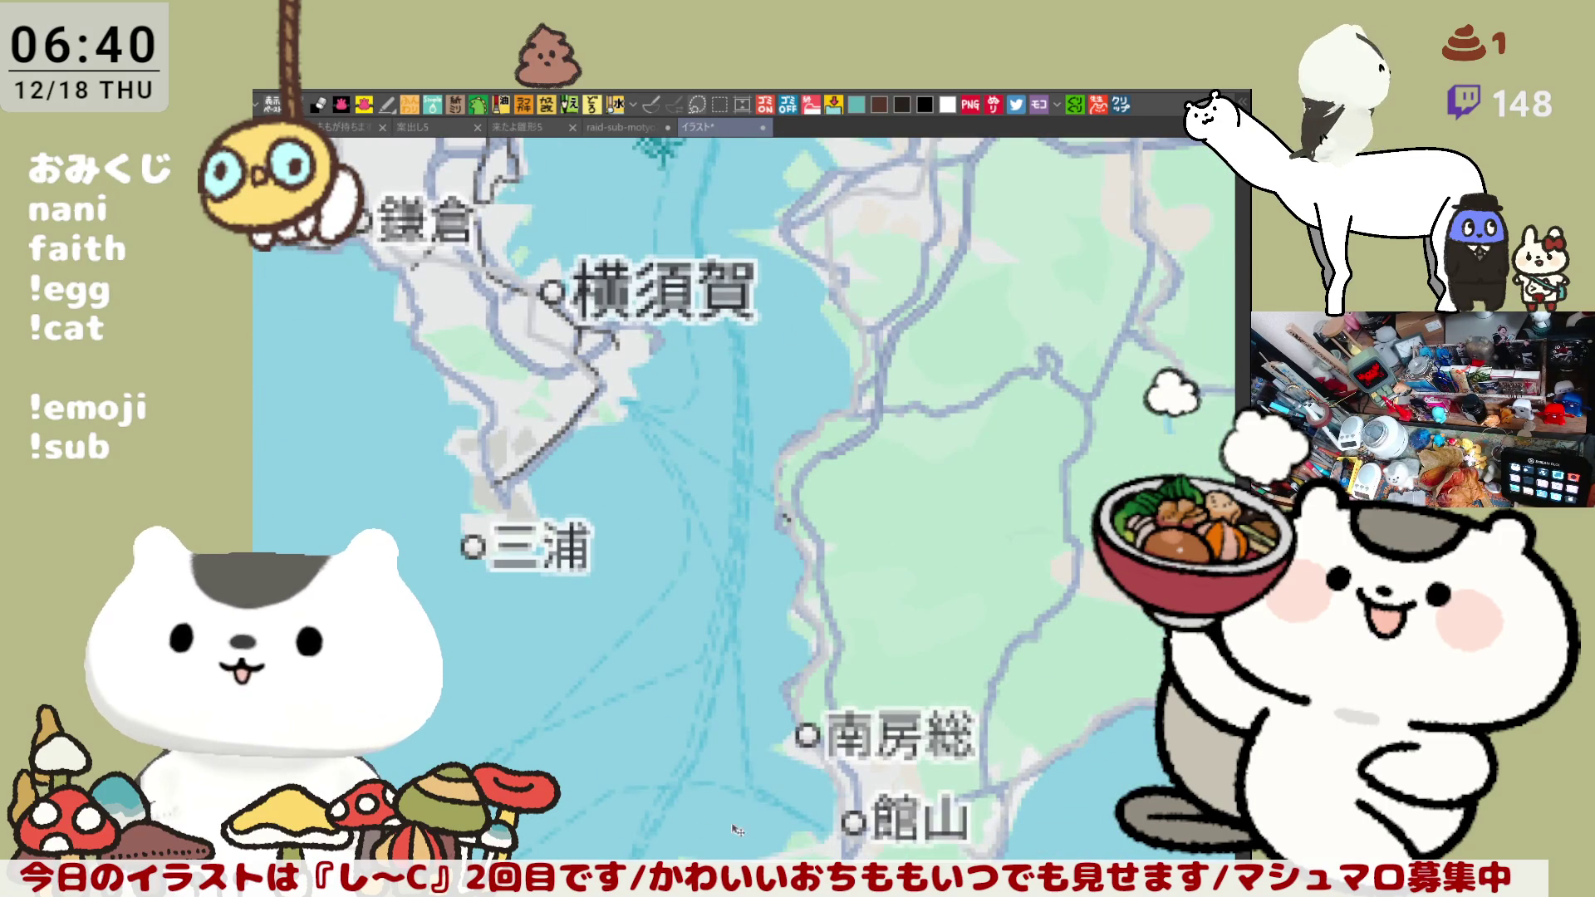
{"action": "scroll", "coordinate": [824, 561], "scroll_direction": "down", "scroll_amount": 1}
{"action": "scroll", "coordinate": [797, 539], "scroll_direction": "down", "scroll_amount": 1}
{"action": "left_click_drag", "start_coordinate": [804, 411], "coordinate": [750, 621]}
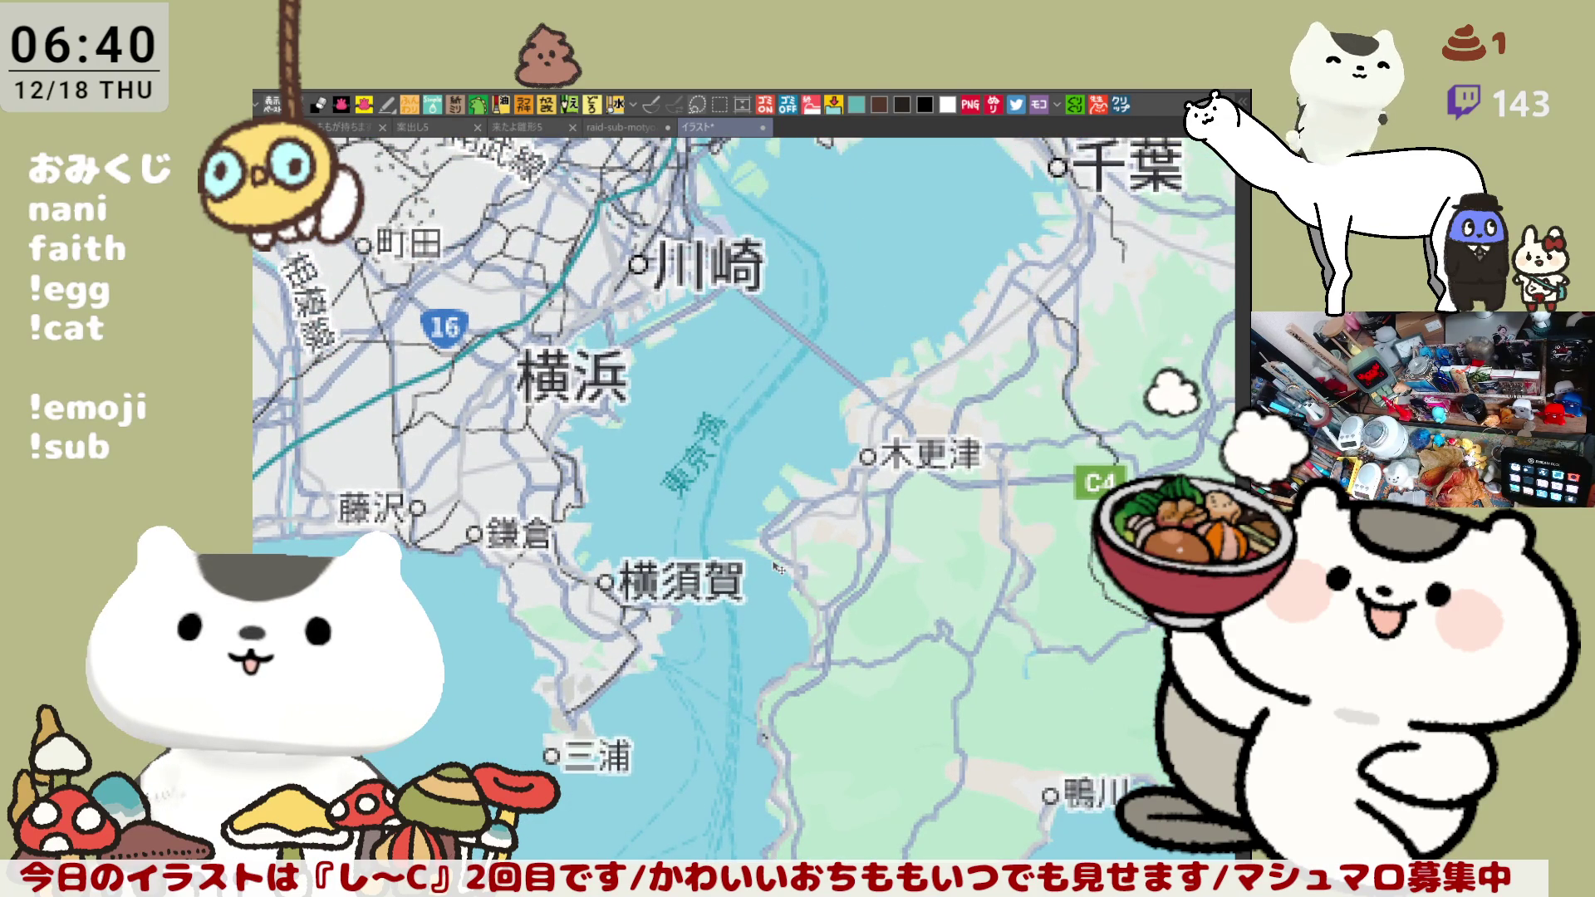
{"action": "scroll", "coordinate": [779, 568], "scroll_direction": "down", "scroll_amount": 2}
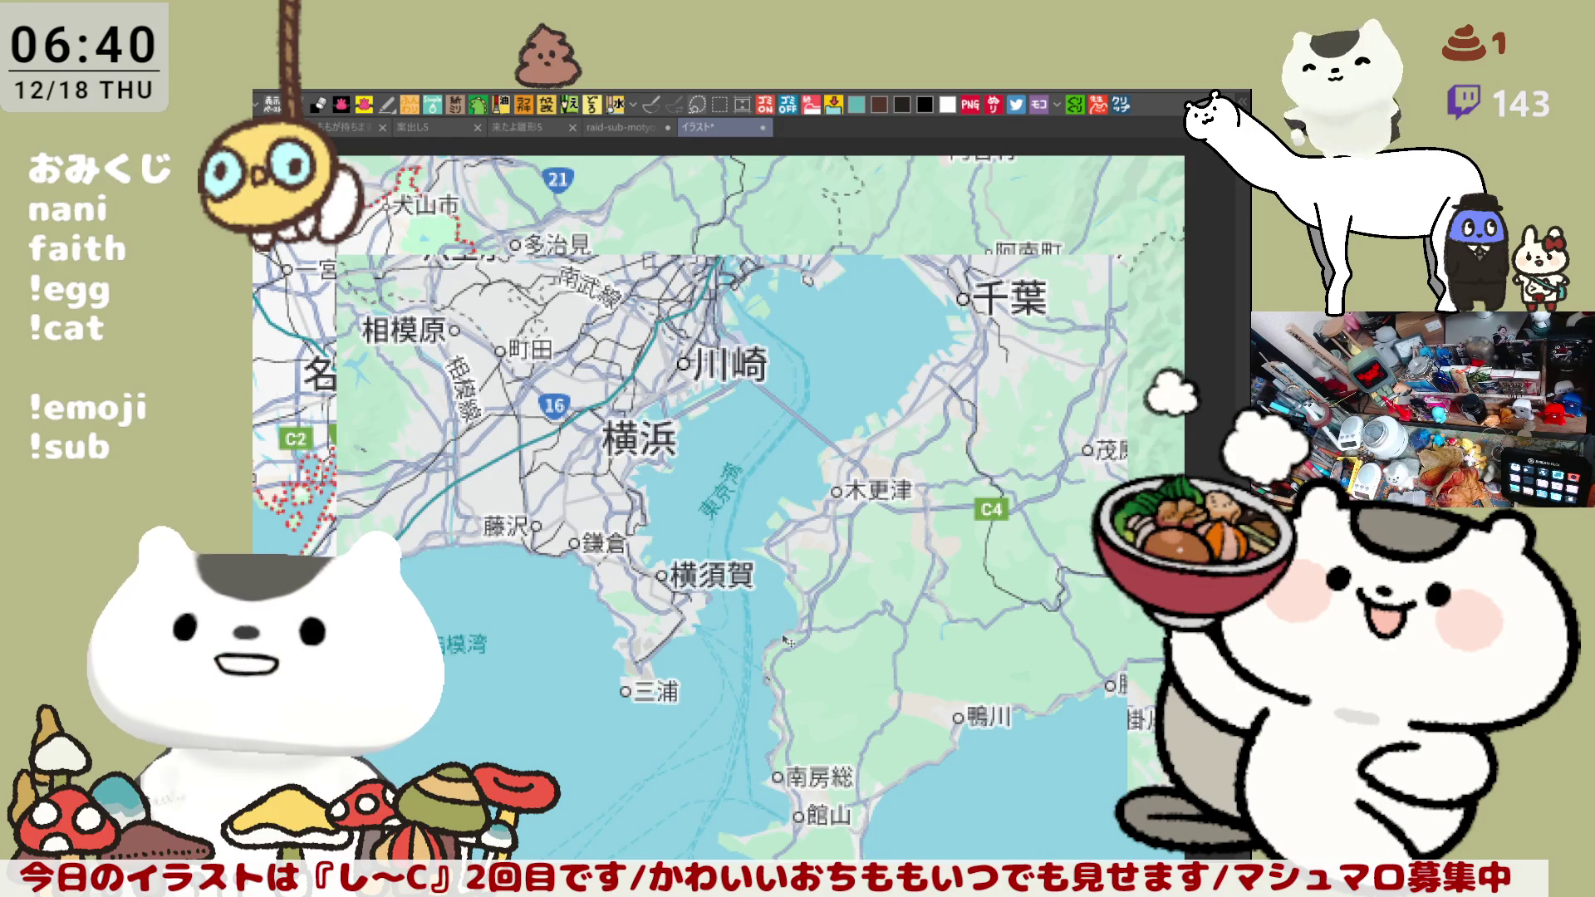
{"action": "scroll", "coordinate": [802, 502], "scroll_direction": "down", "scroll_amount": 1}
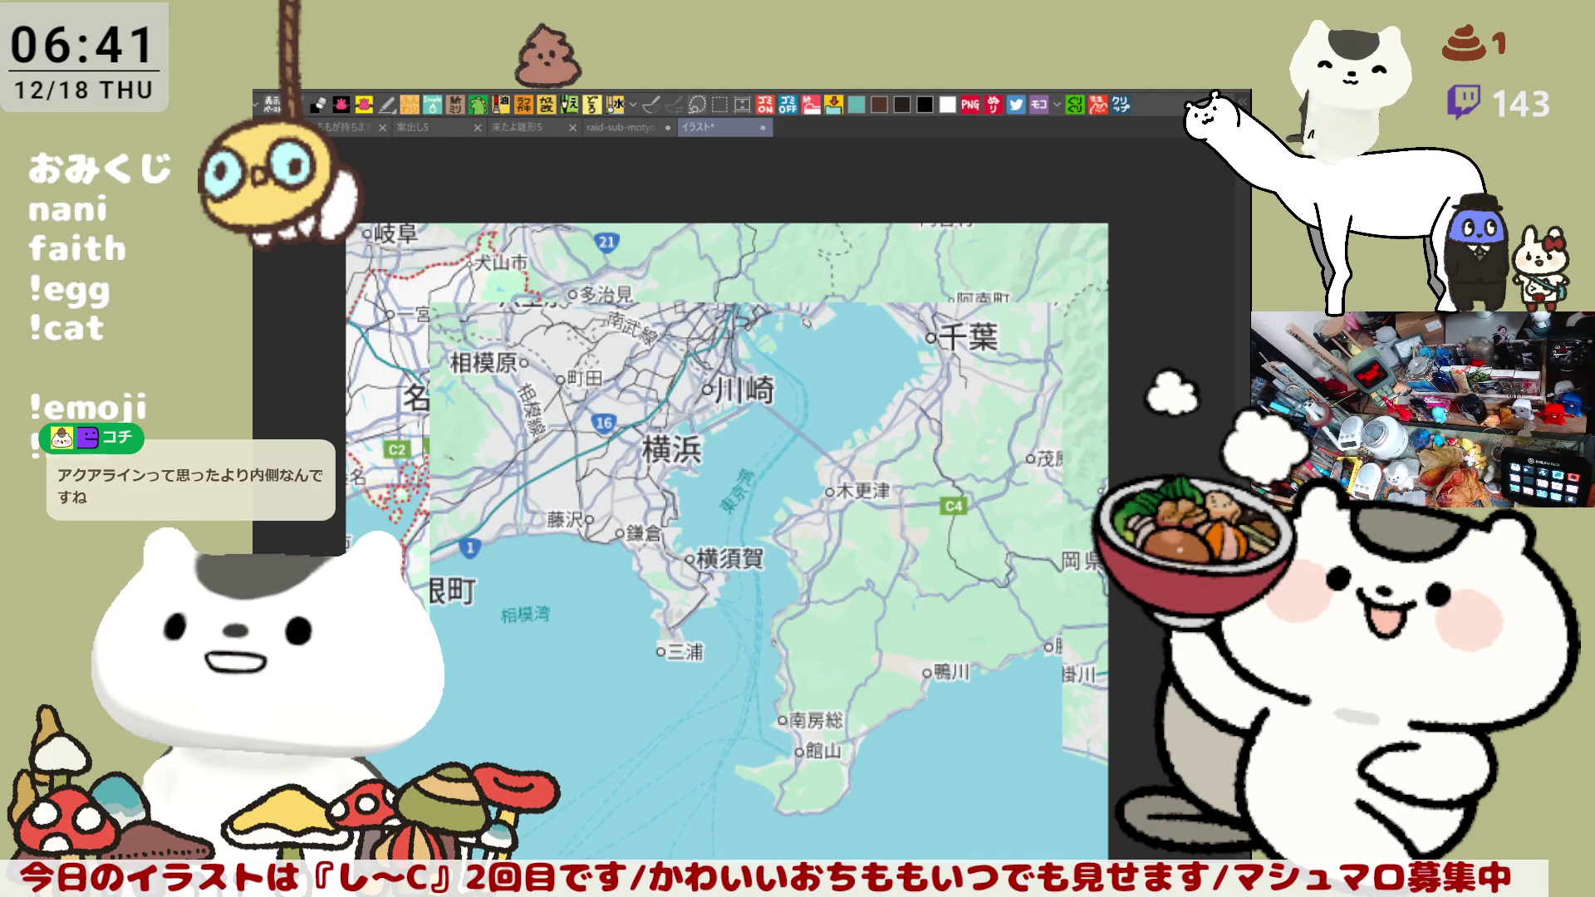
{"action": "scroll", "coordinate": [751, 557], "scroll_direction": "up", "scroll_amount": 2}
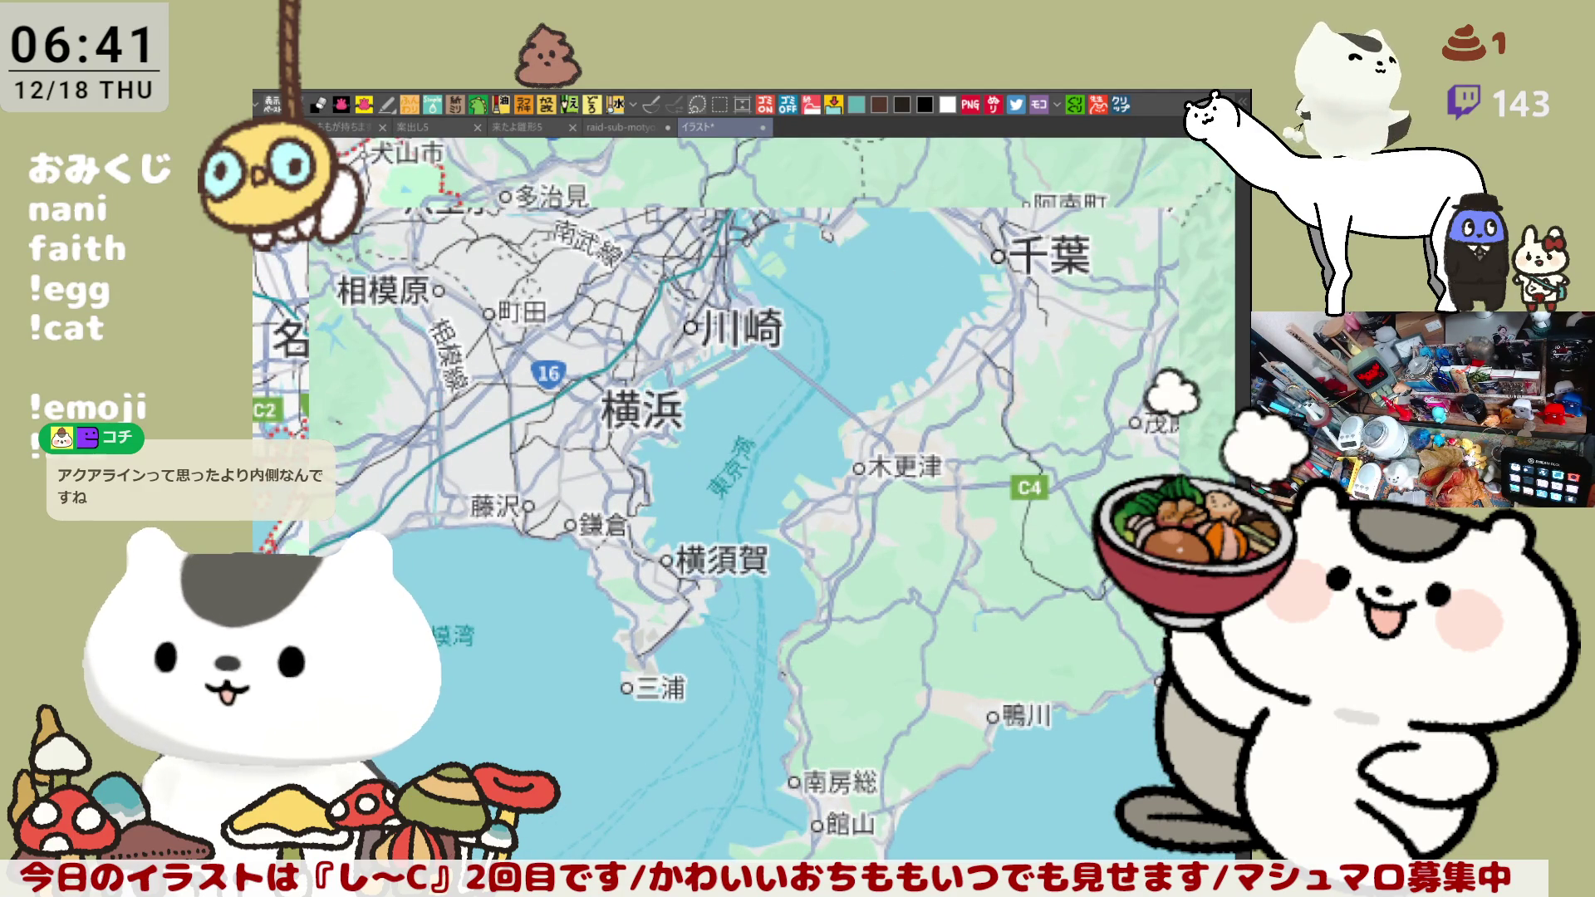
- Hide the Aichi map layer and undo the red line drawn across the bay
{"action": "left_click_drag", "start_coordinate": [656, 440], "coordinate": [827, 513]}
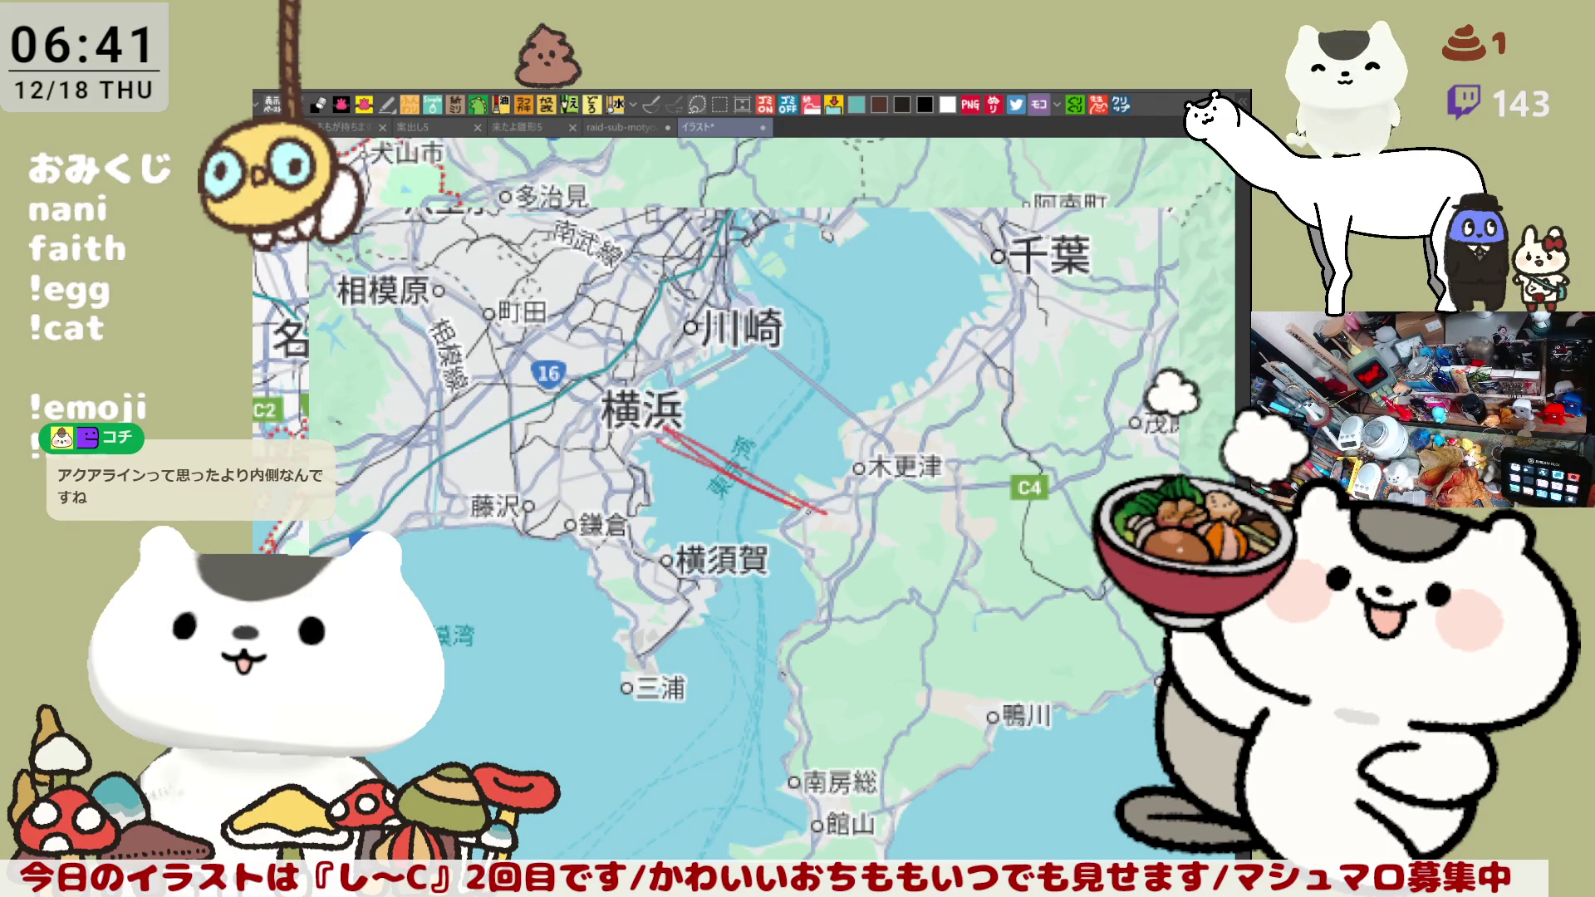
{"action": "key", "text": "Delete"}
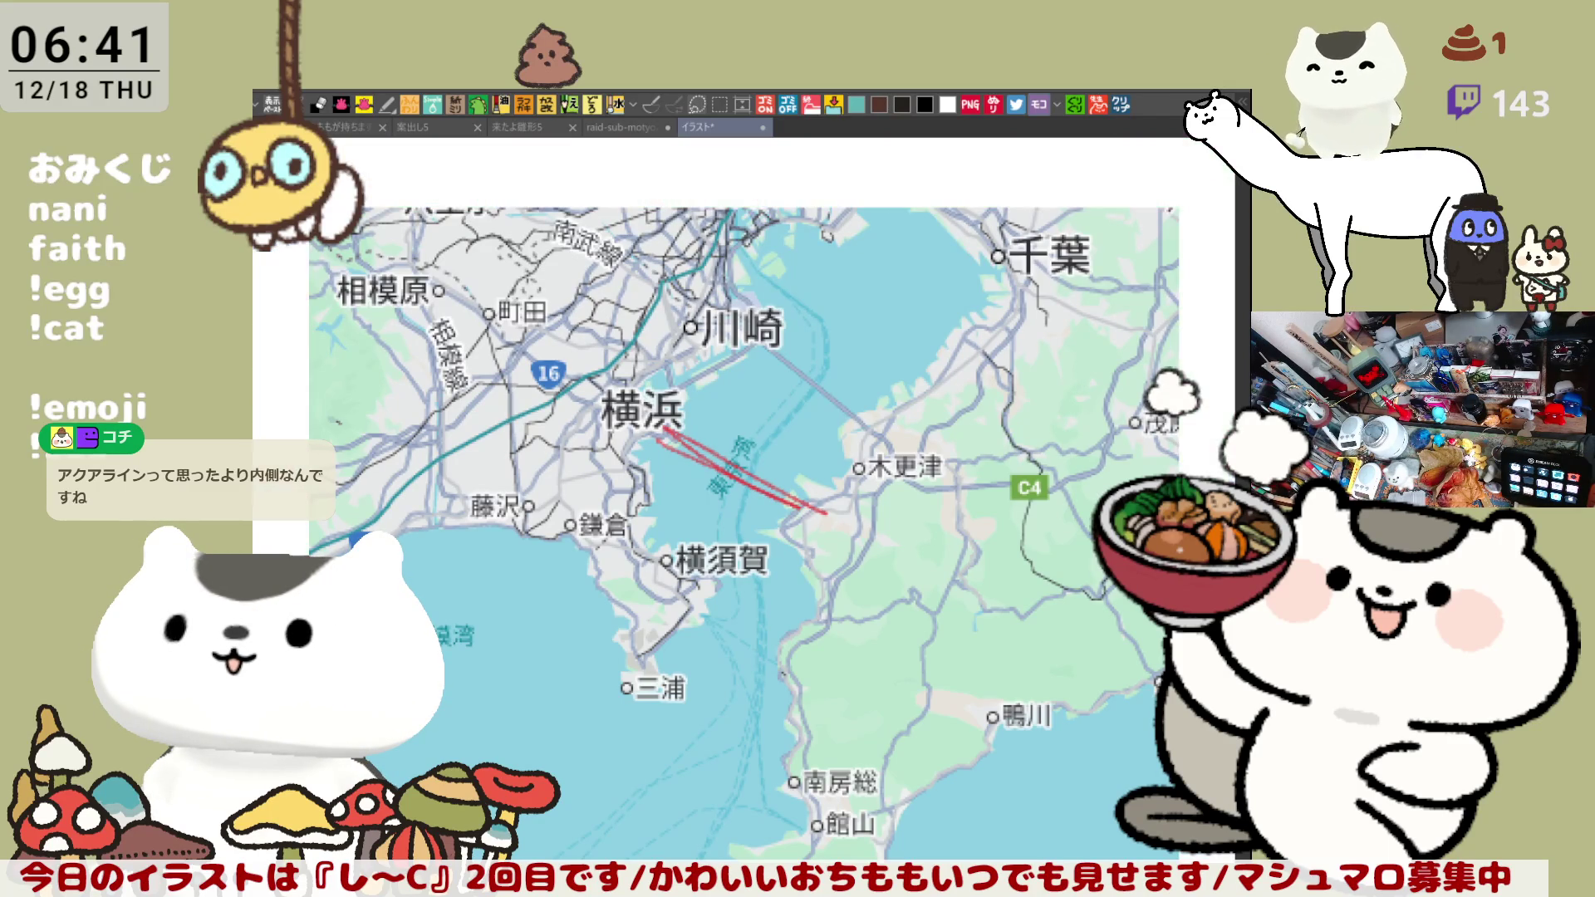
{"action": "left_click_drag", "start_coordinate": [952, 650], "coordinate": [911, 631]}
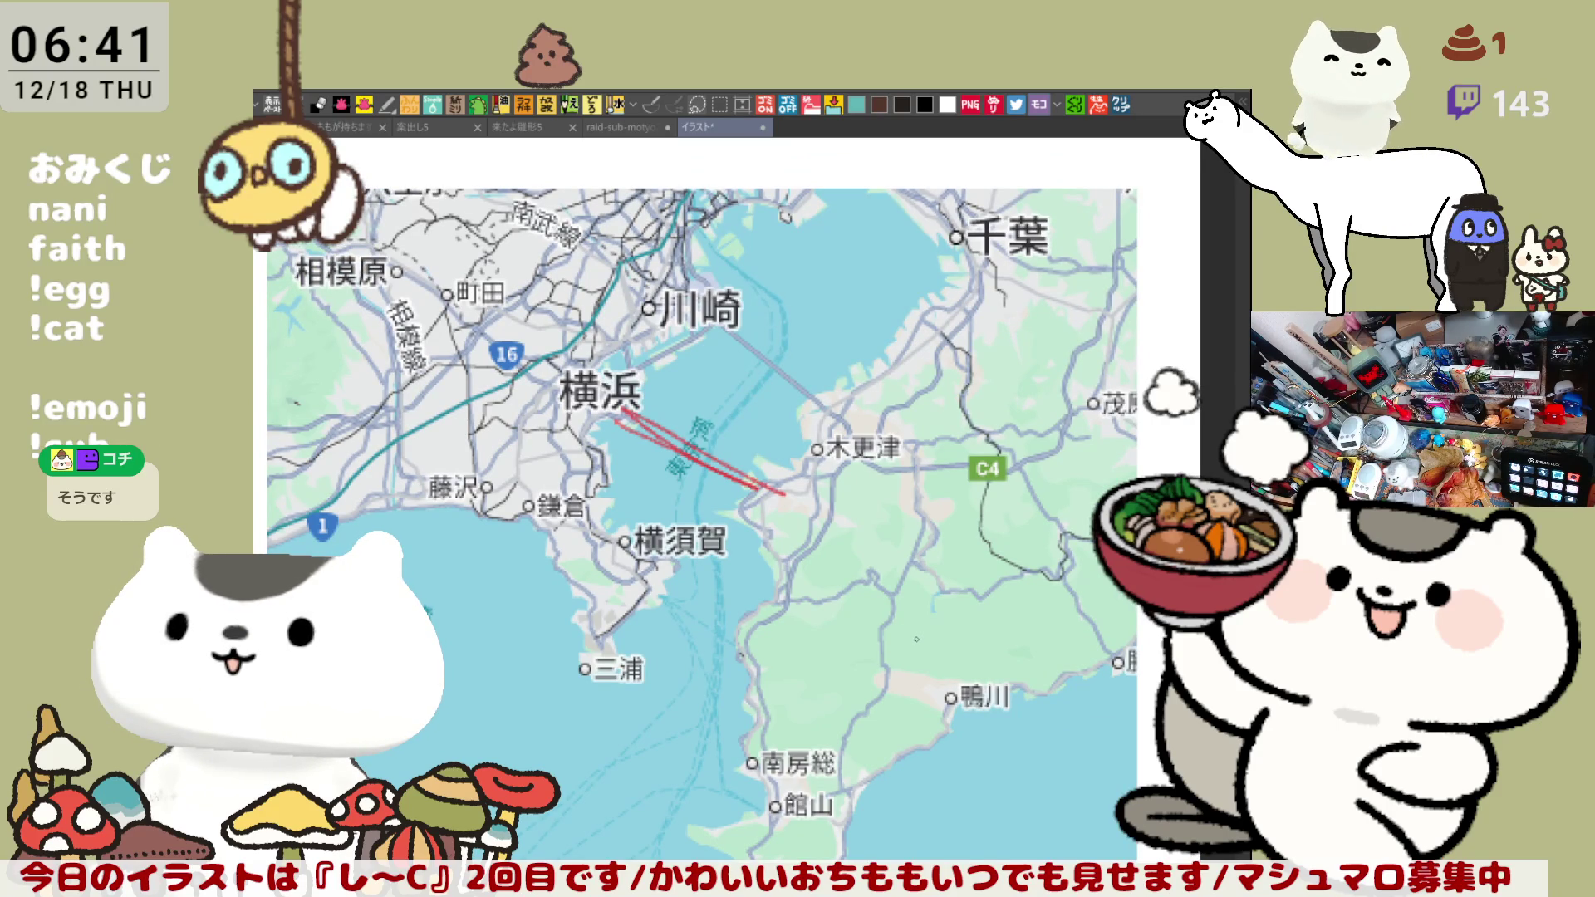
{"action": "key", "text": "ctrl+z"}
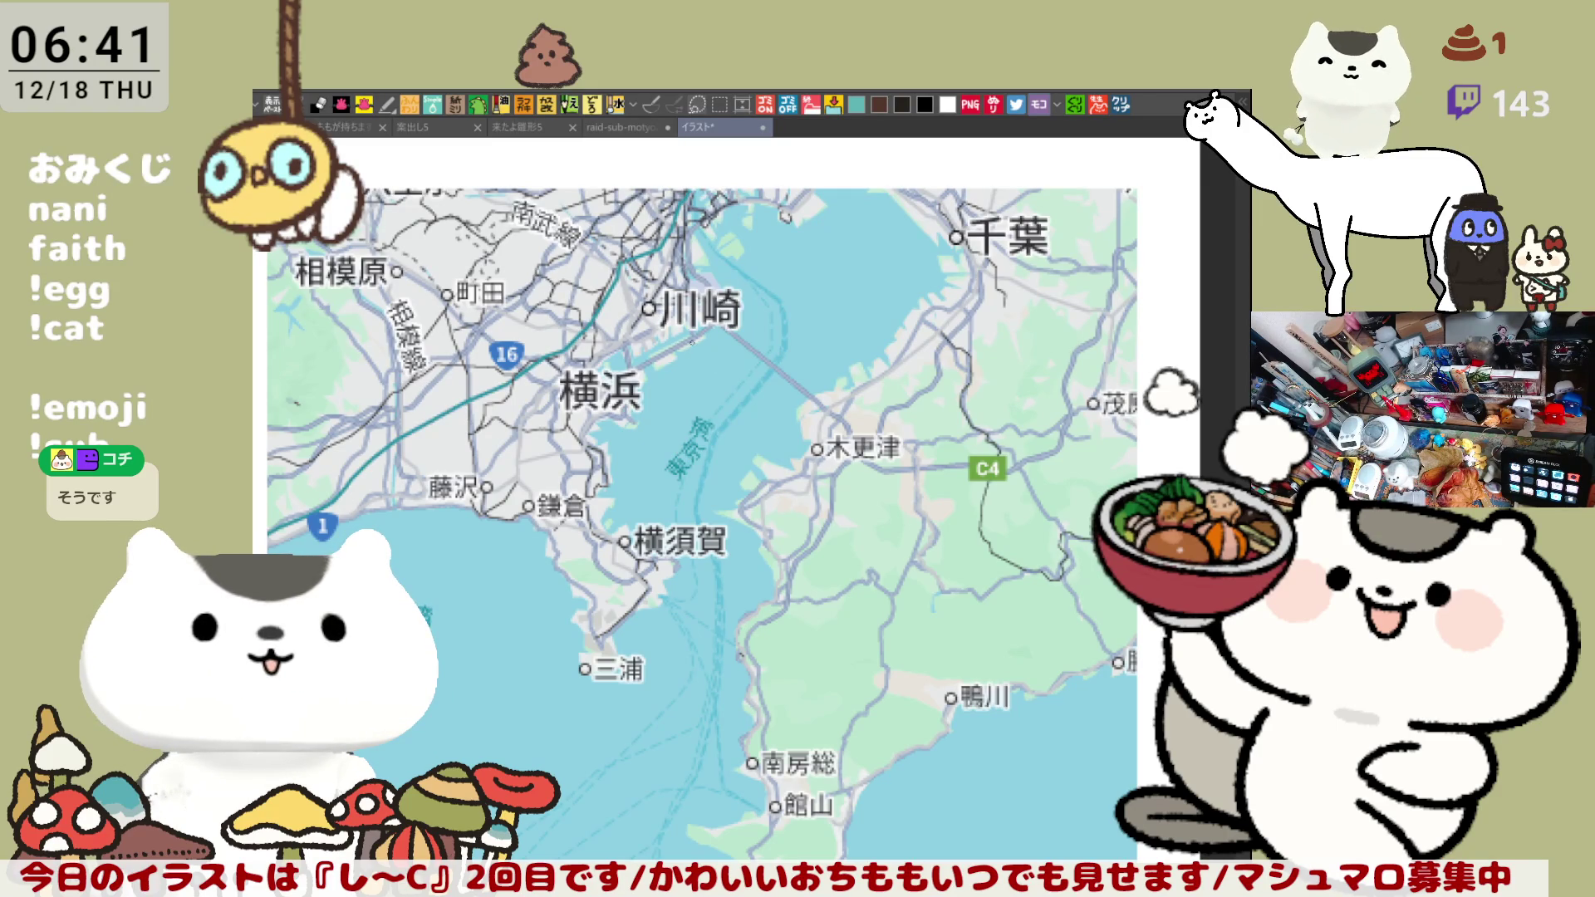
{"action": "left_click_drag", "start_coordinate": [714, 523], "coordinate": [739, 528]}
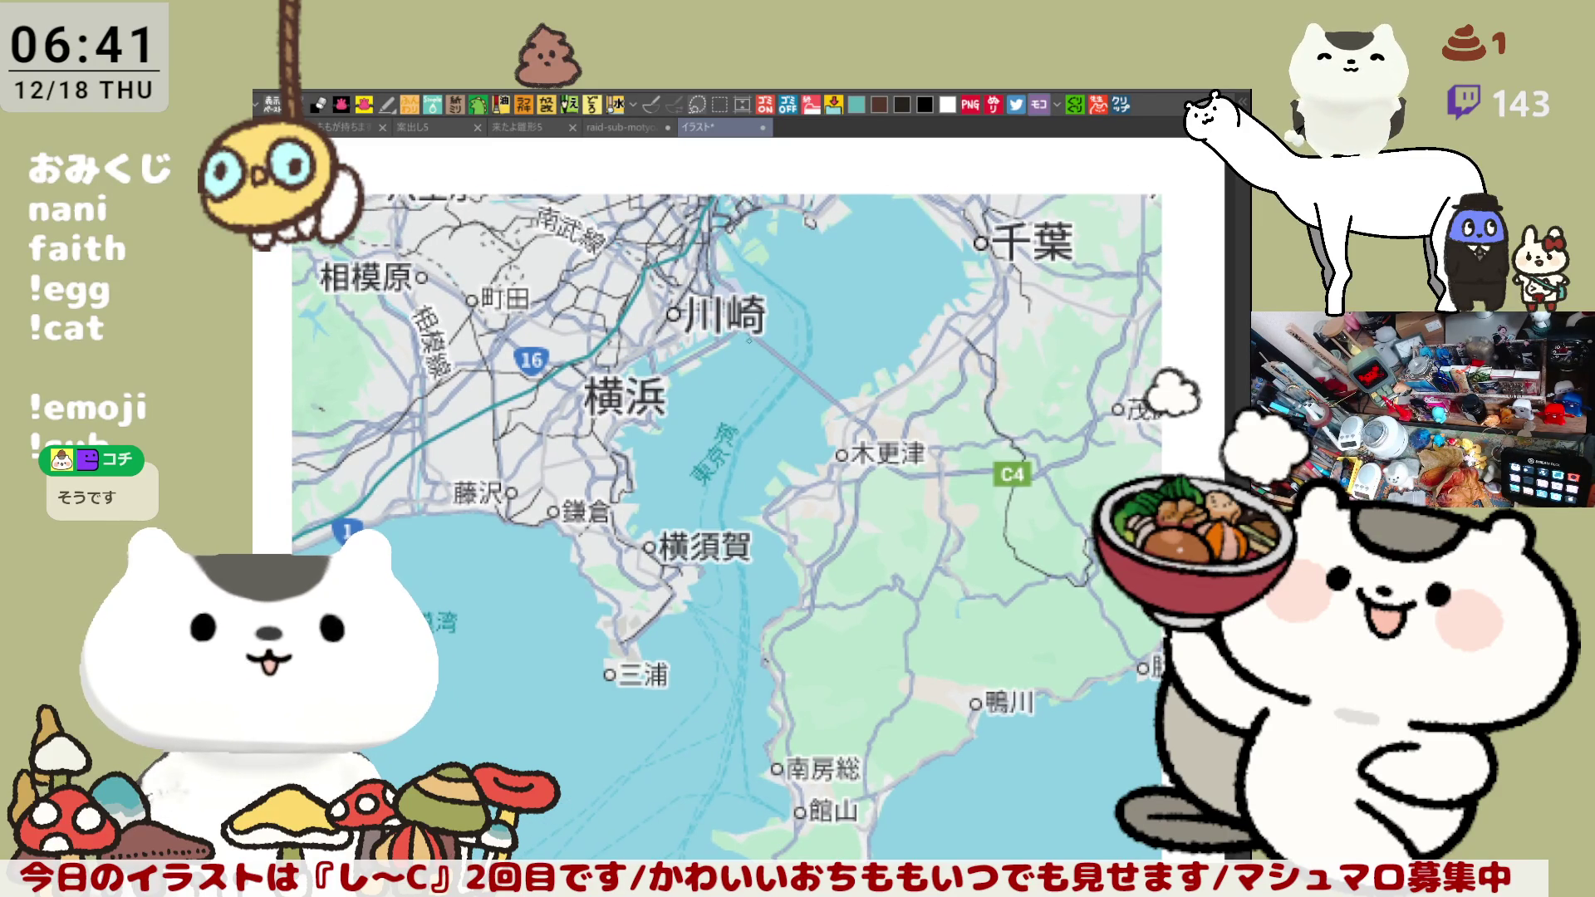
- Circle 川崎 and 木更津 in red and join them with a red line
{"action": "left_click_drag", "start_coordinate": [689, 342], "coordinate": [739, 344]}
{"action": "mouse_move", "coordinate": [881, 471]}
{"action": "left_mouse_down"}
{"action": "mouse_move", "coordinate": [937, 449]}
{"action": "mouse_move", "coordinate": [882, 471]}
{"action": "left_mouse_up"}
{"action": "left_click_drag", "start_coordinate": [751, 332], "coordinate": [875, 424]}
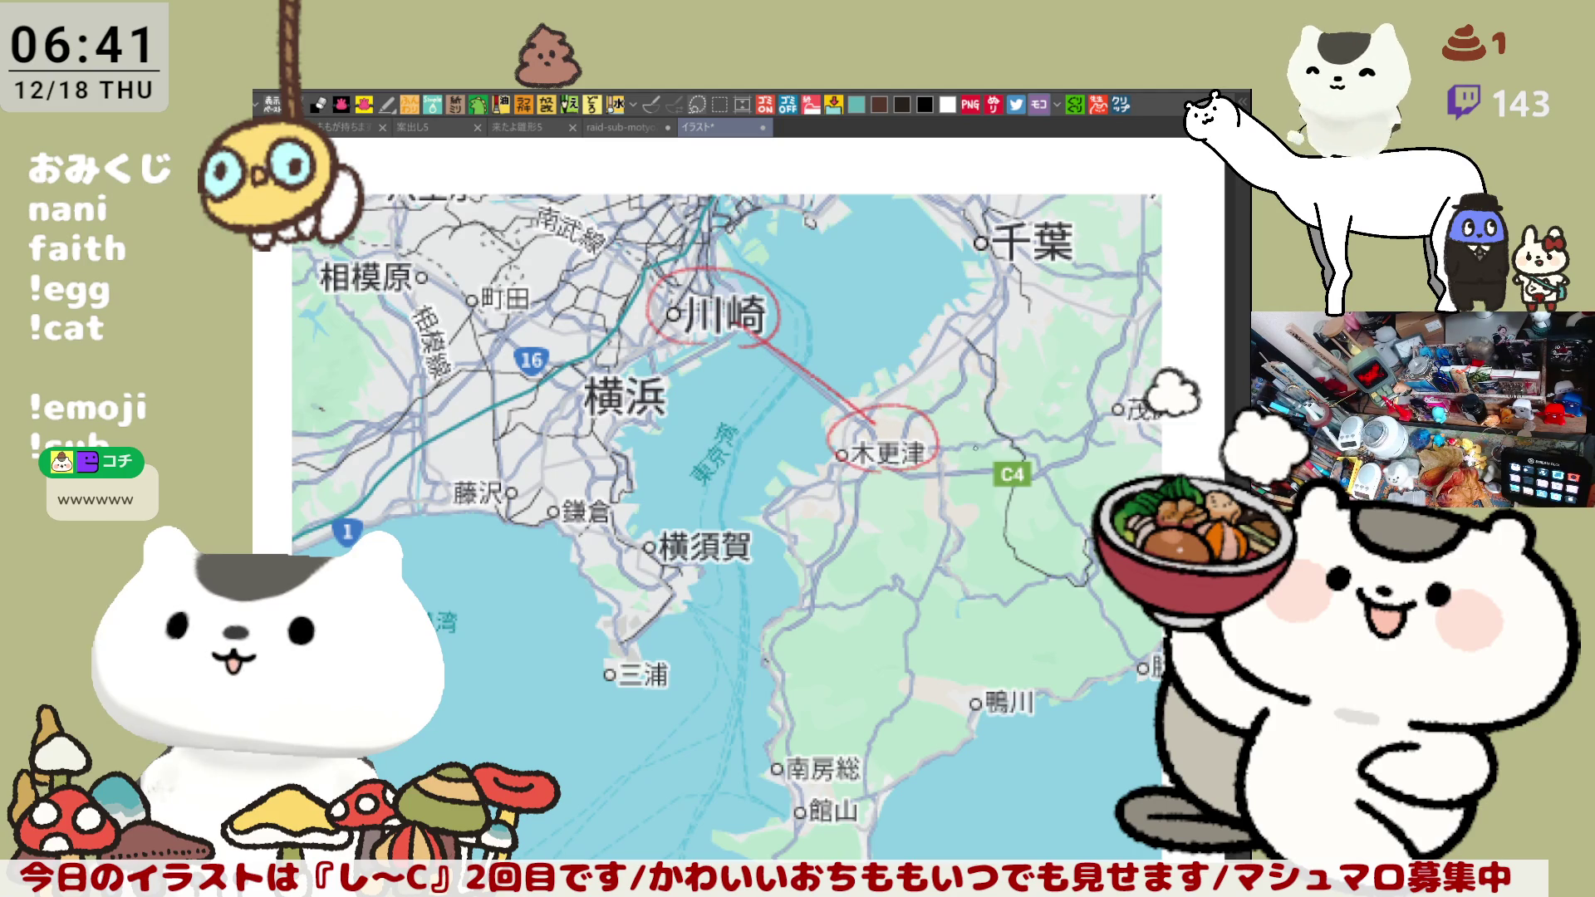
{"action": "left_click_drag", "start_coordinate": [986, 528], "coordinate": [849, 451]}
{"action": "mouse_move", "coordinate": [860, 652]}
{"action": "left_mouse_down"}
{"action": "mouse_move", "coordinate": [895, 641]}
{"action": "mouse_move", "coordinate": [849, 650]}
{"action": "left_mouse_up"}
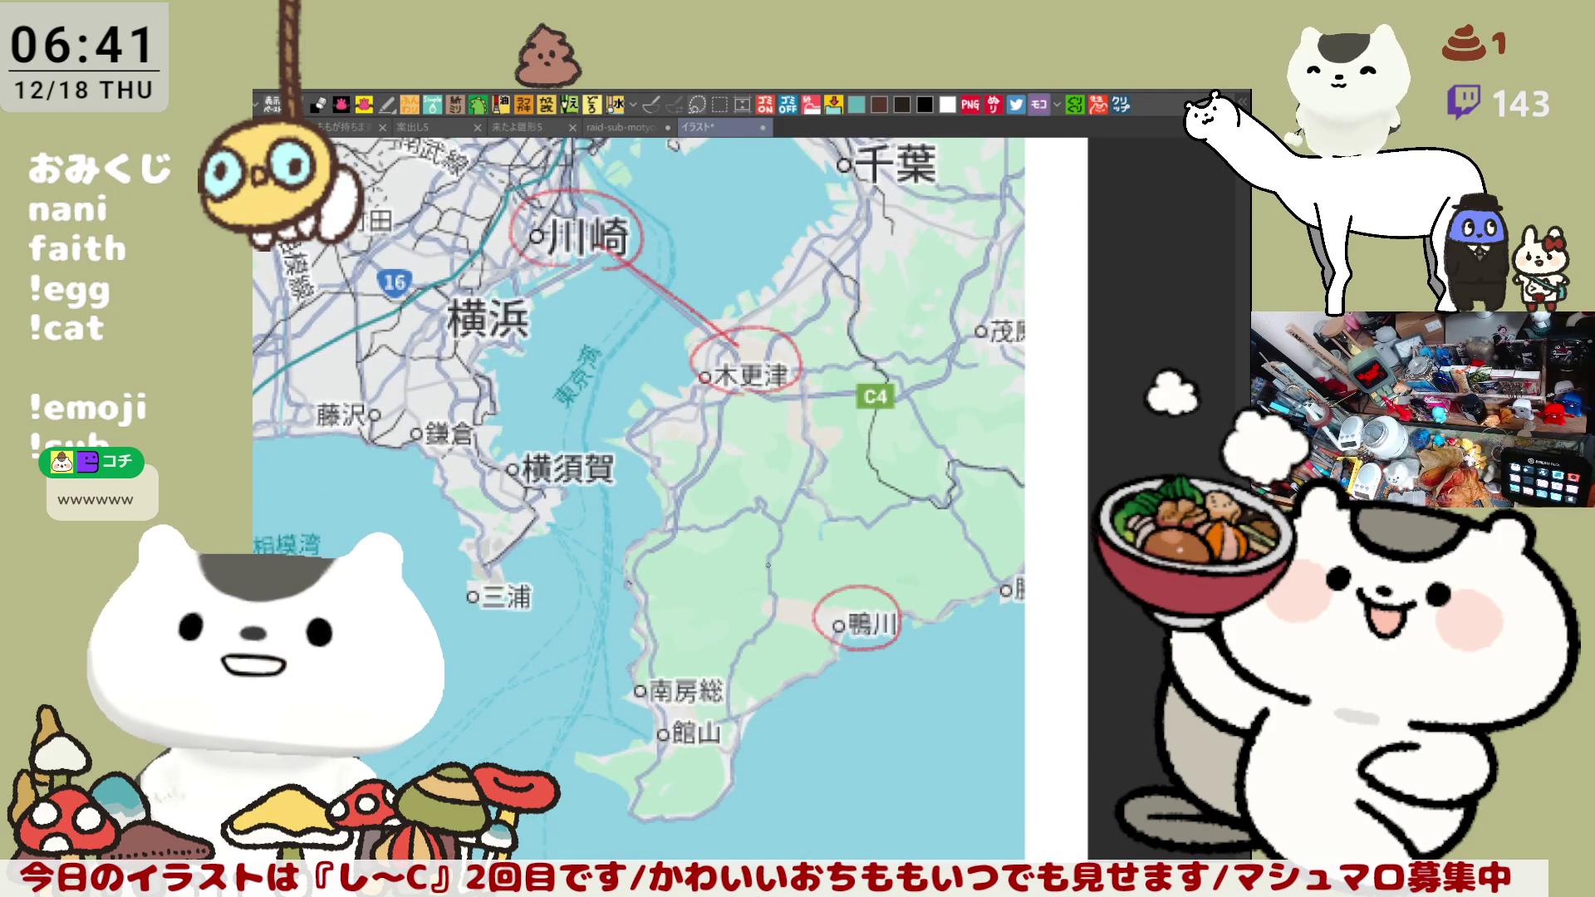
{"action": "key", "text": "ctrl+z"}
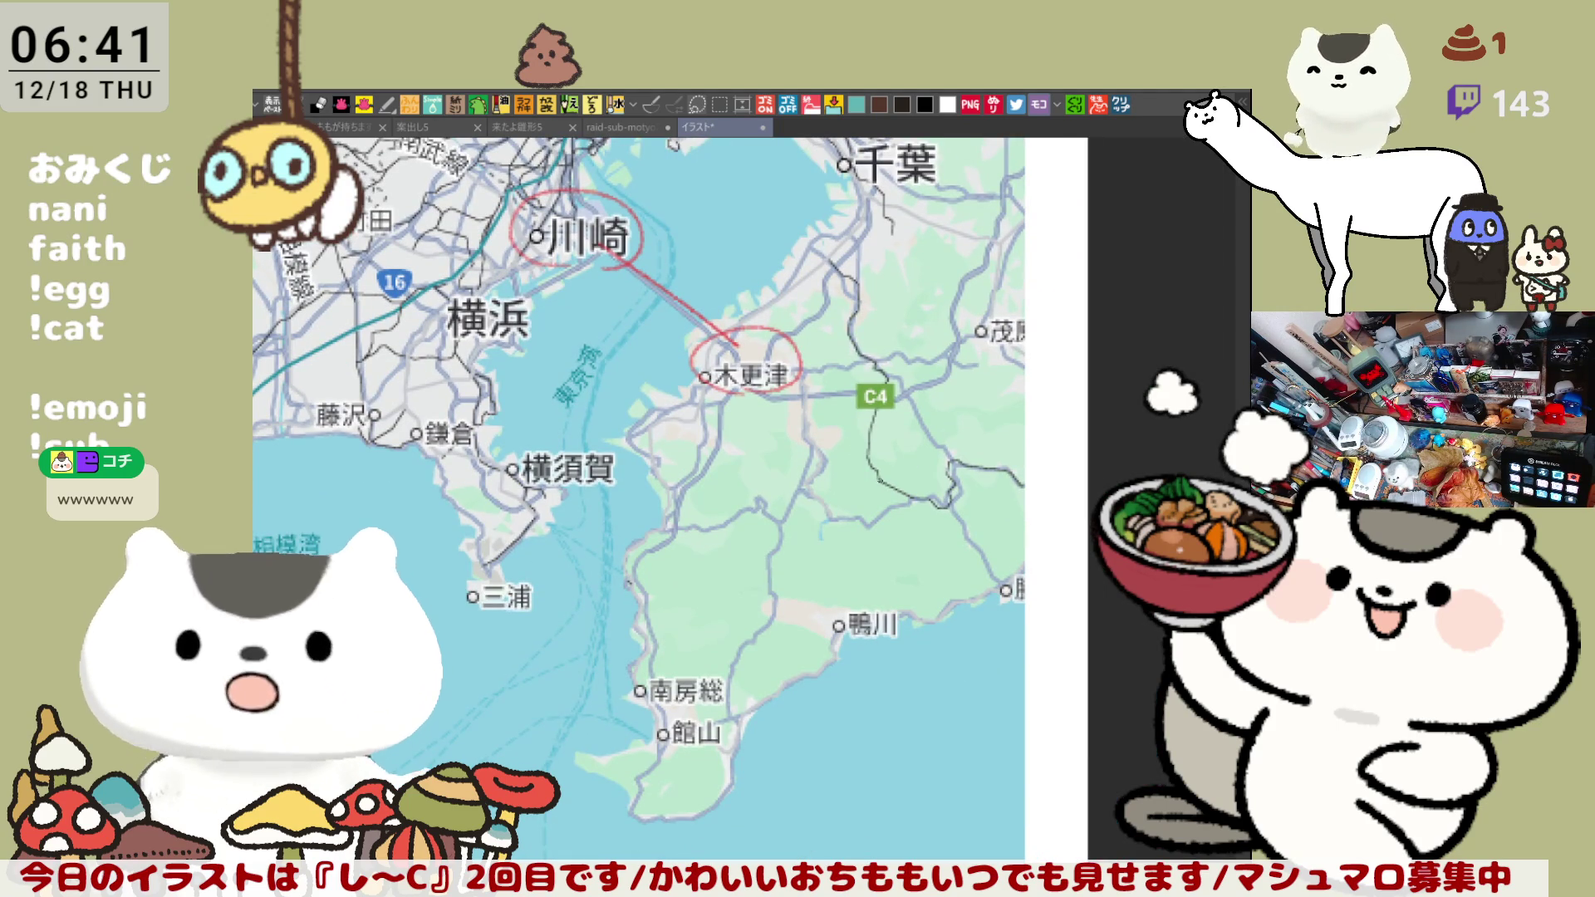
{"action": "mouse_move", "coordinate": [787, 395]}
{"action": "left_mouse_down"}
{"action": "mouse_move", "coordinate": [908, 417]}
{"action": "mouse_move", "coordinate": [943, 453]}
{"action": "mouse_move", "coordinate": [920, 515]}
{"action": "left_mouse_up"}
{"action": "mouse_move", "coordinate": [680, 388]}
{"action": "left_mouse_down"}
{"action": "mouse_move", "coordinate": [755, 370]}
{"action": "mouse_move", "coordinate": [810, 423]}
{"action": "mouse_move", "coordinate": [806, 399]}
{"action": "mouse_move", "coordinate": [803, 463]}
{"action": "mouse_move", "coordinate": [827, 483]}
{"action": "left_mouse_up"}
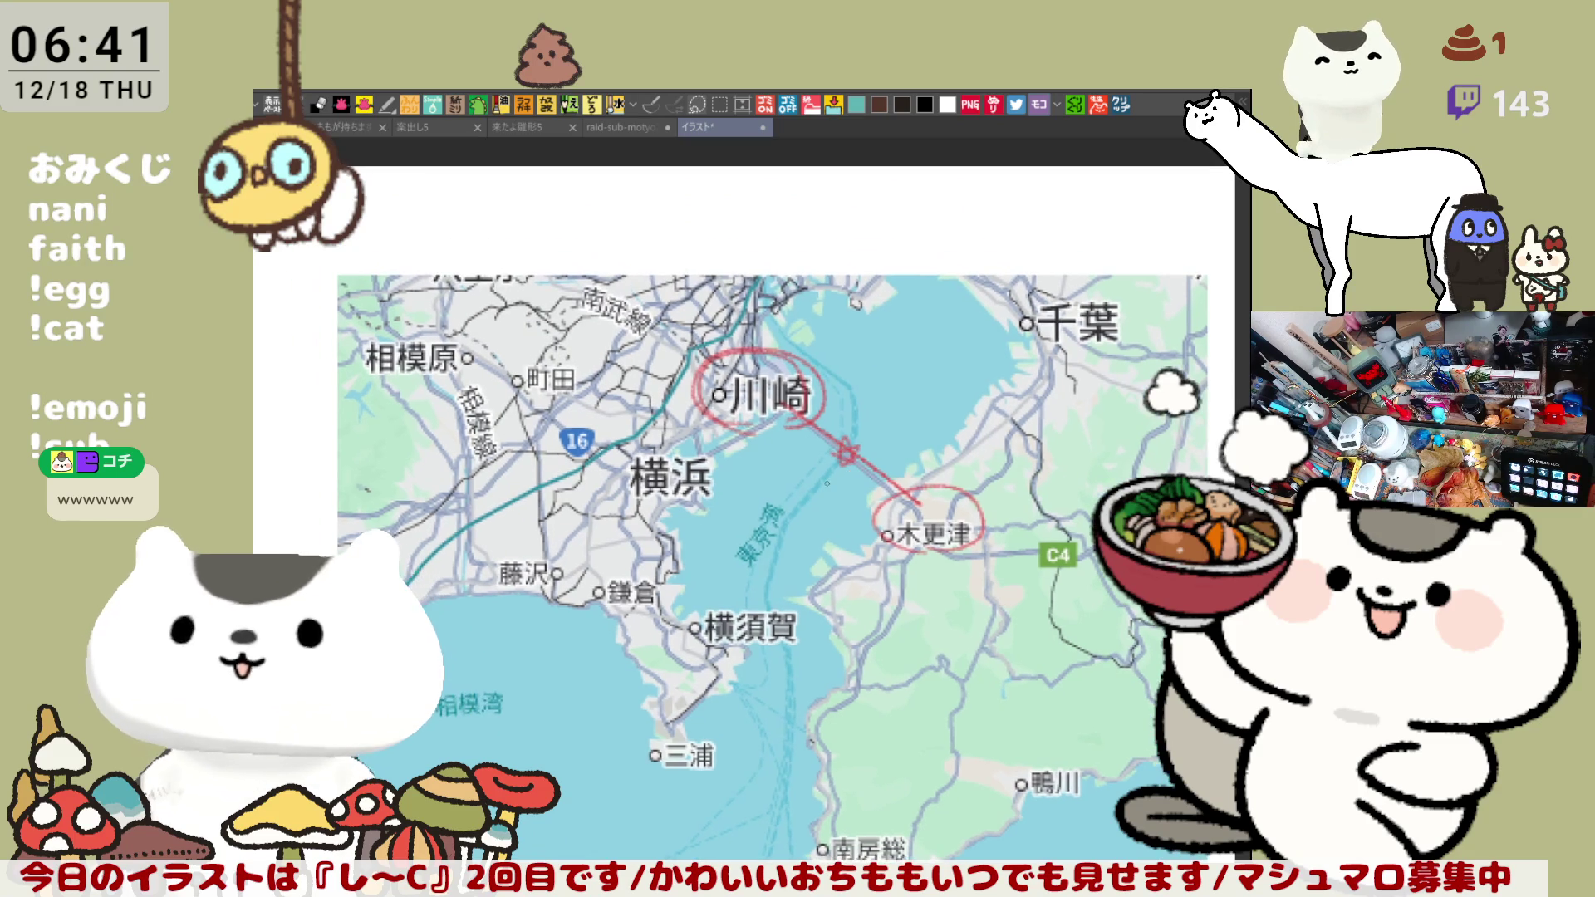
{"action": "scroll", "coordinate": [827, 483], "scroll_direction": "down", "scroll_amount": 2}
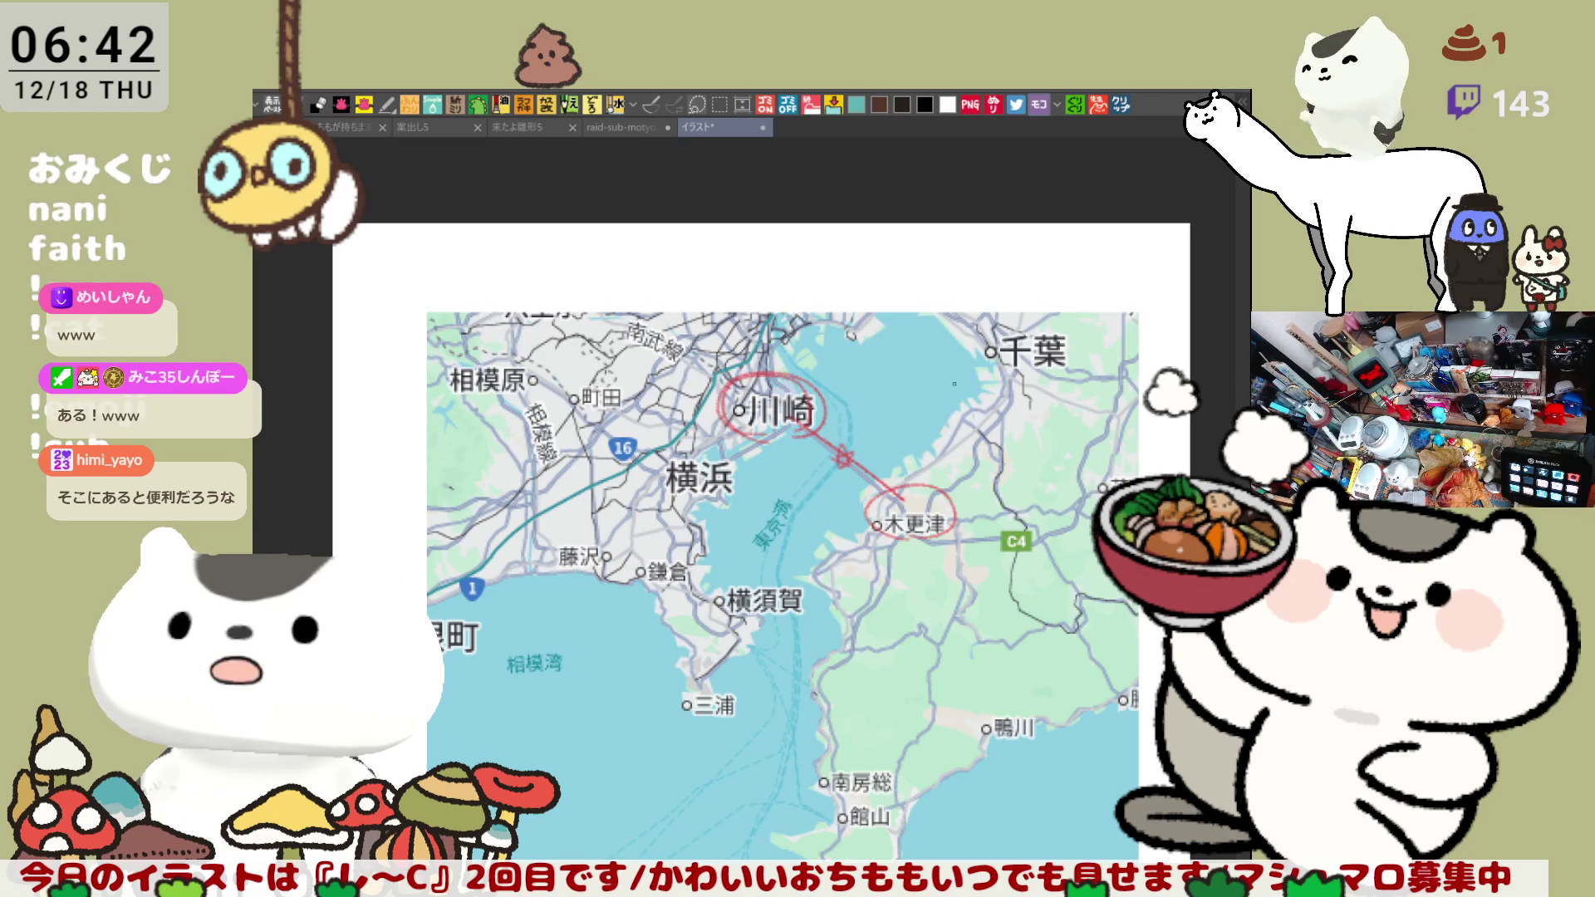
{"action": "scroll", "coordinate": [768, 551], "scroll_direction": "up", "scroll_amount": 4}
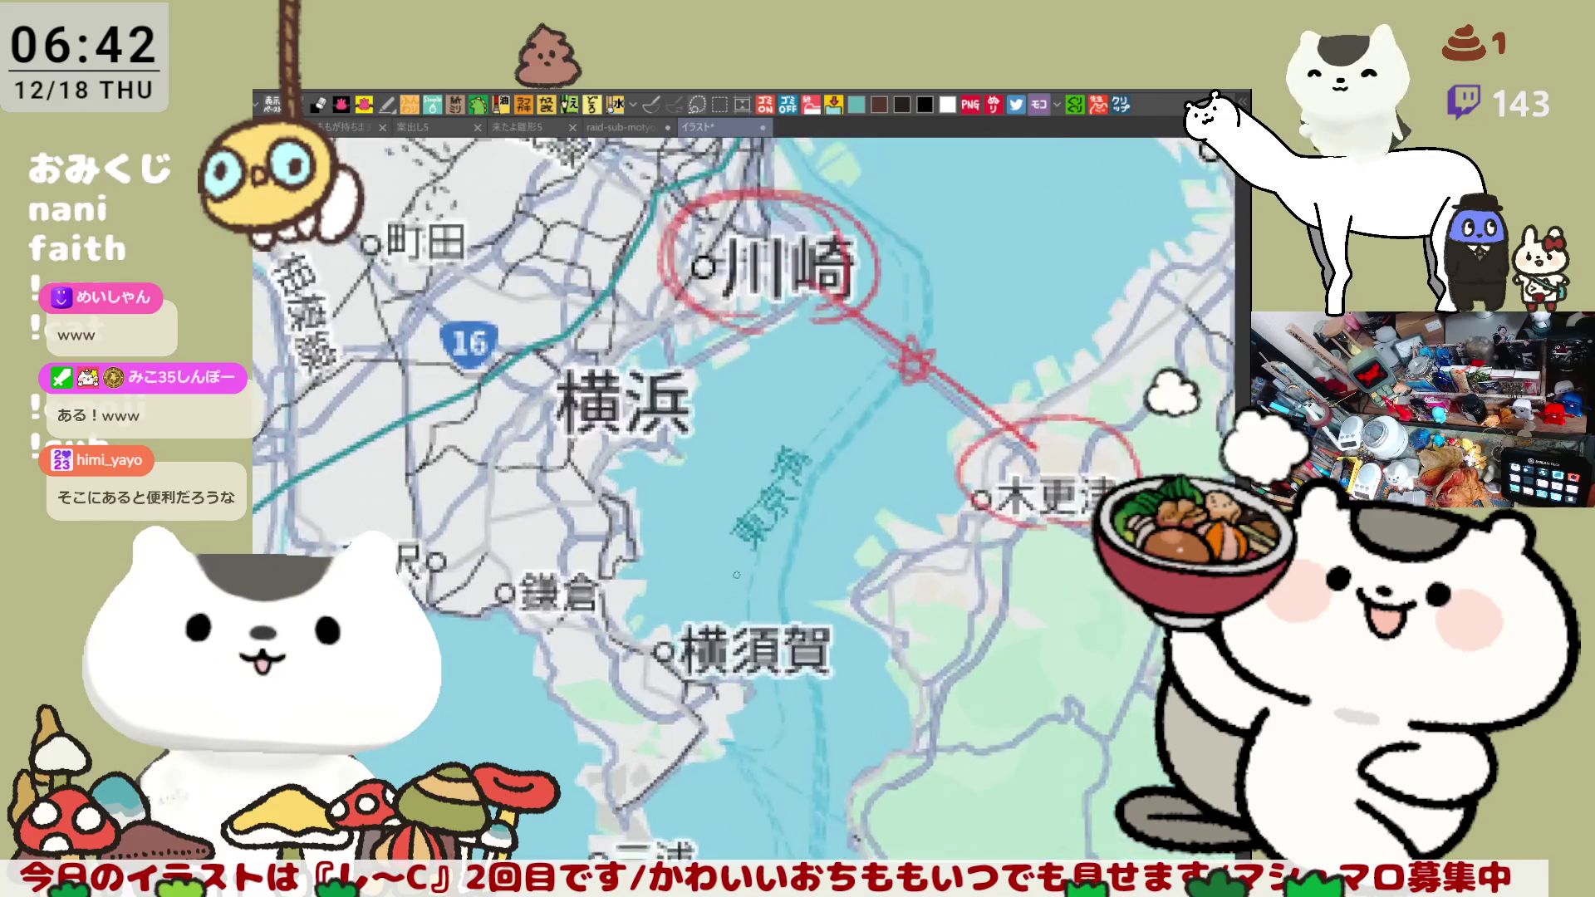
{"action": "left_click_drag", "start_coordinate": [735, 574], "coordinate": [627, 479]}
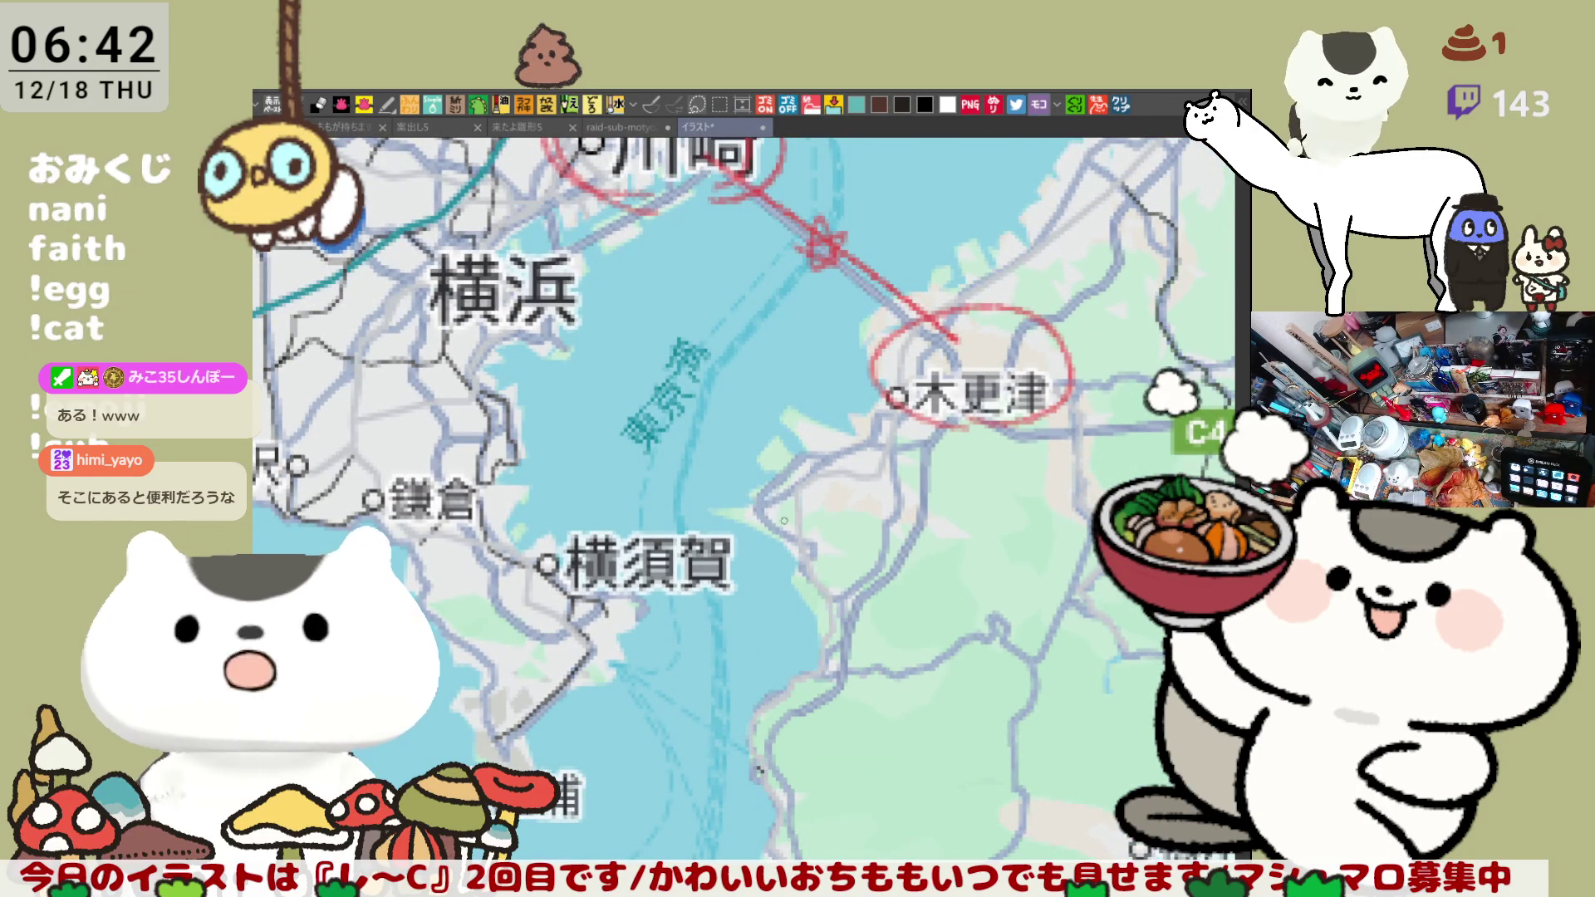
{"action": "mouse_move", "coordinate": [735, 529]}
{"action": "left_mouse_down"}
{"action": "mouse_move", "coordinate": [708, 536]}
{"action": "mouse_move", "coordinate": [744, 498]}
{"action": "left_mouse_up"}
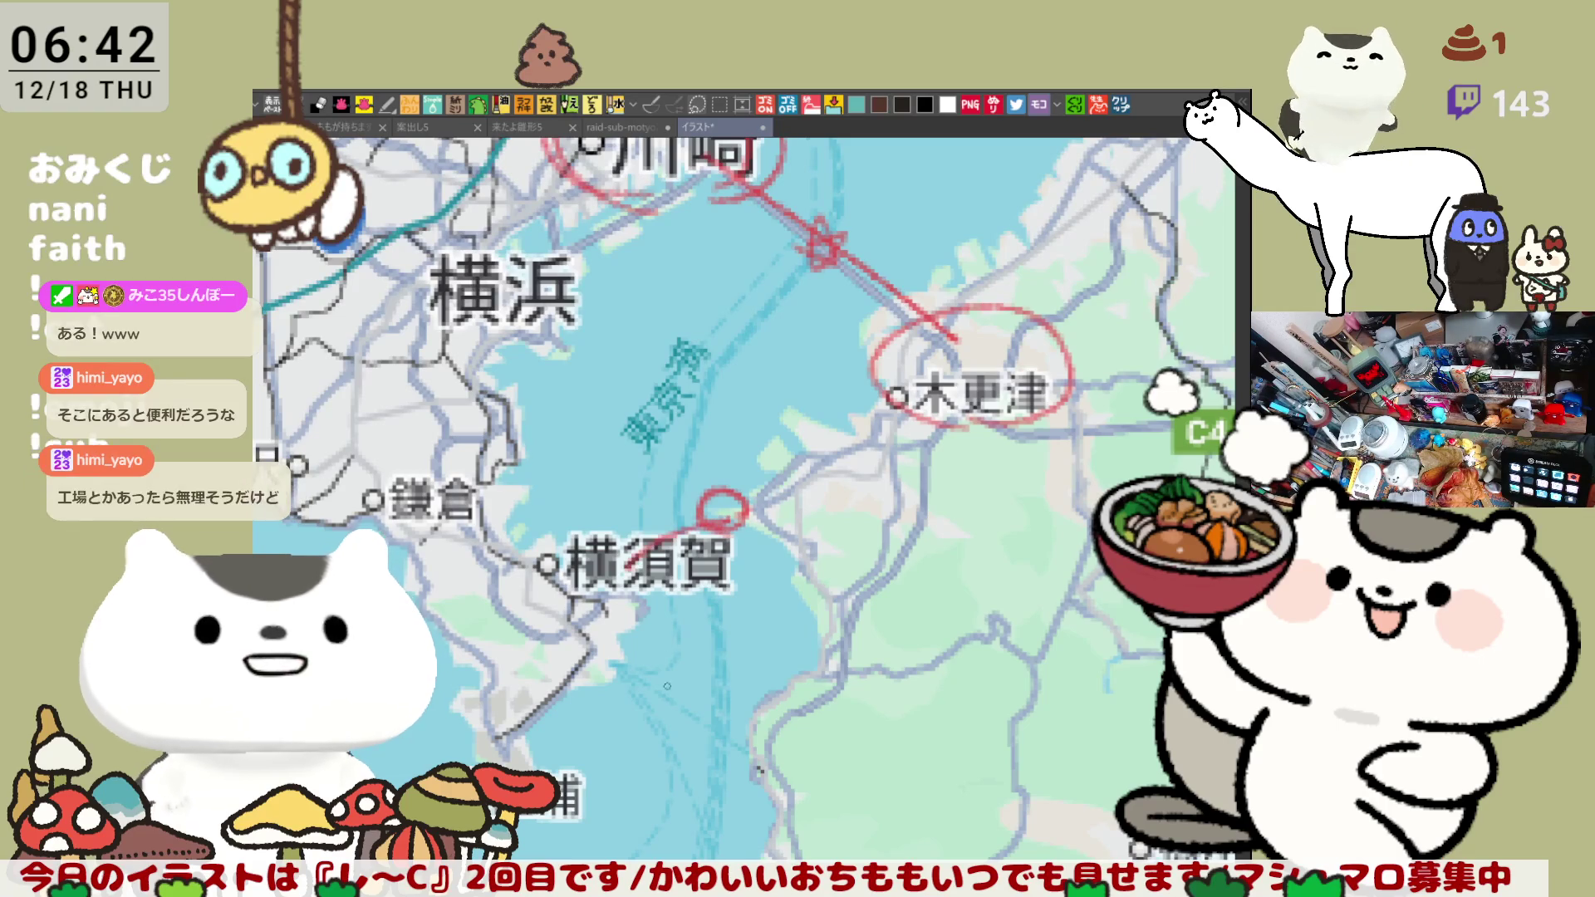
{"action": "left_click_drag", "start_coordinate": [891, 458], "coordinate": [865, 540]}
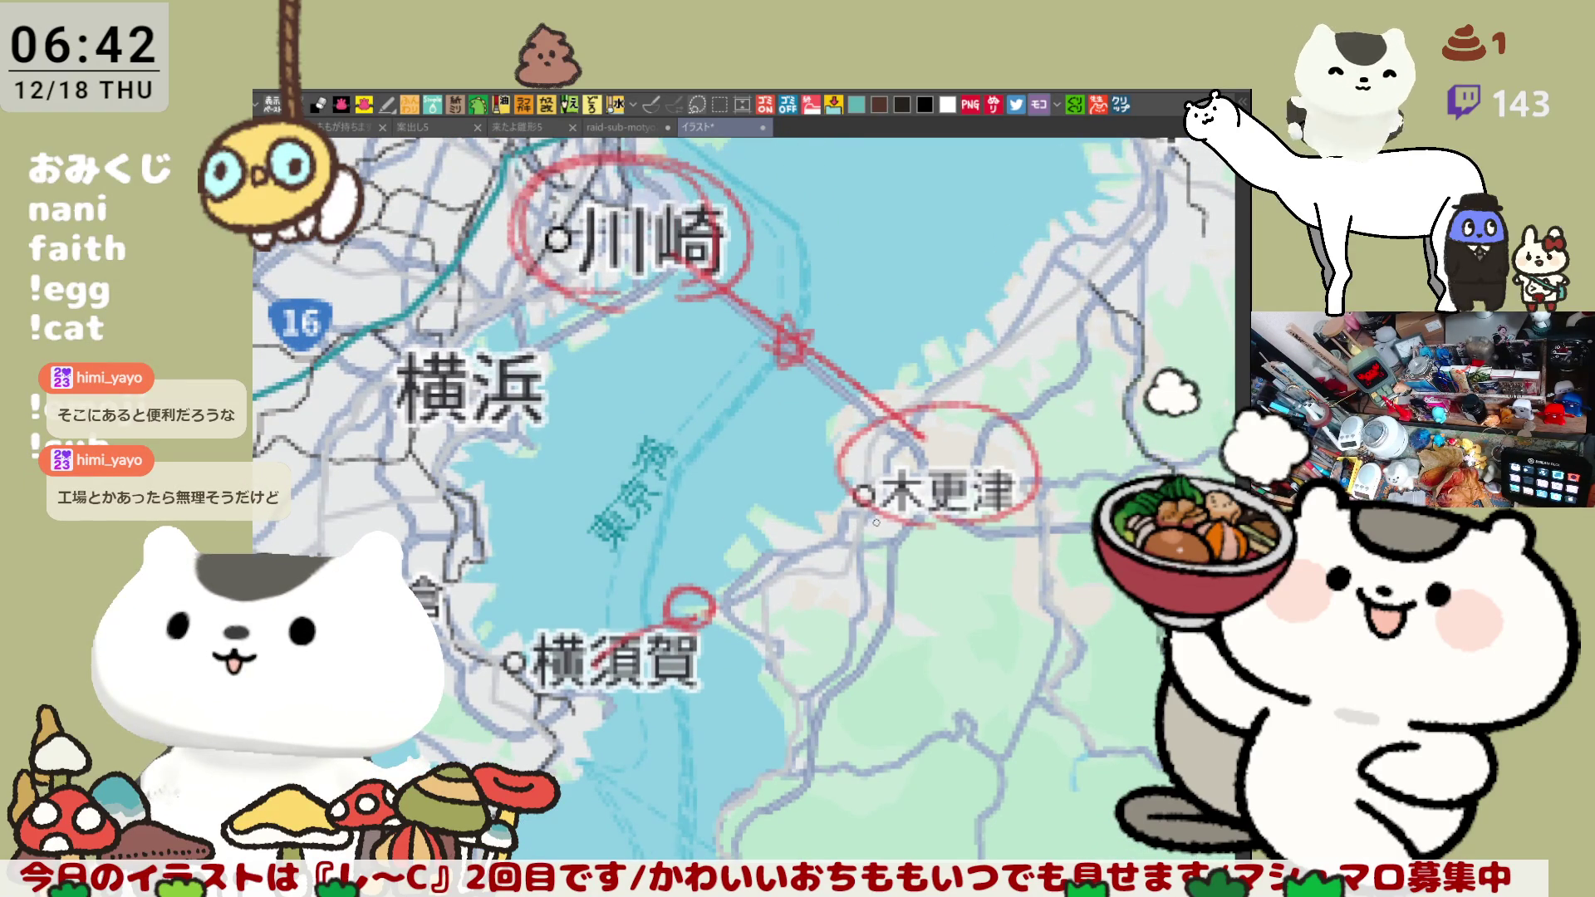
{"action": "scroll", "coordinate": [785, 550], "scroll_direction": "down", "scroll_amount": 3}
{"action": "scroll", "coordinate": [785, 549], "scroll_direction": "right", "scroll_amount": 3}
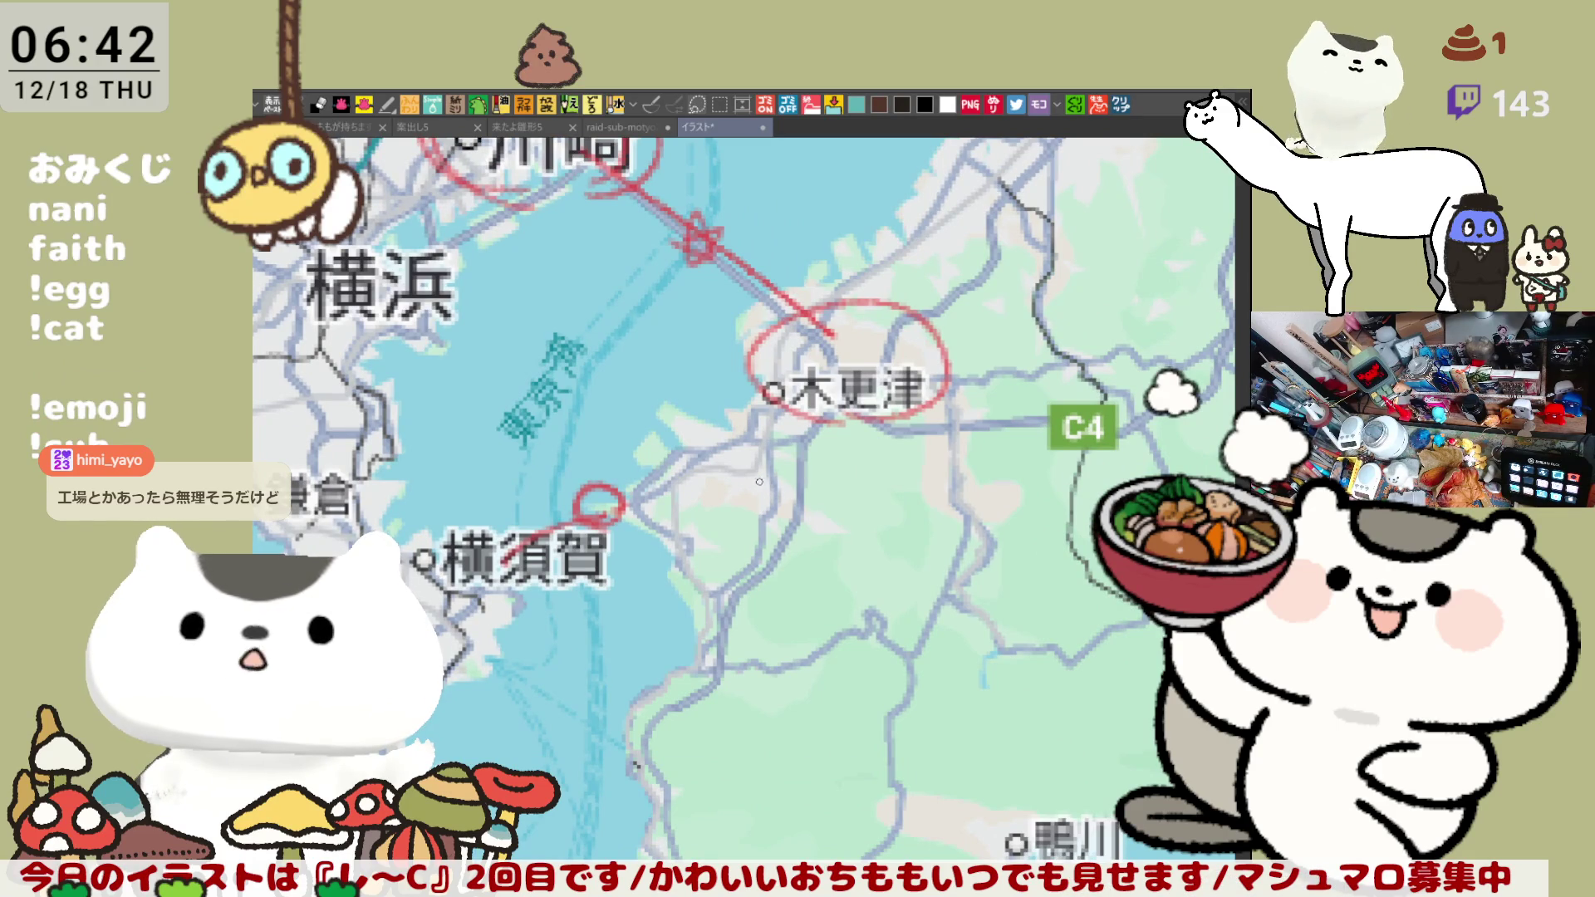
{"action": "mouse_move", "coordinate": [742, 485]}
{"action": "left_mouse_down"}
{"action": "mouse_move", "coordinate": [761, 491]}
{"action": "mouse_move", "coordinate": [713, 469]}
{"action": "left_mouse_up"}
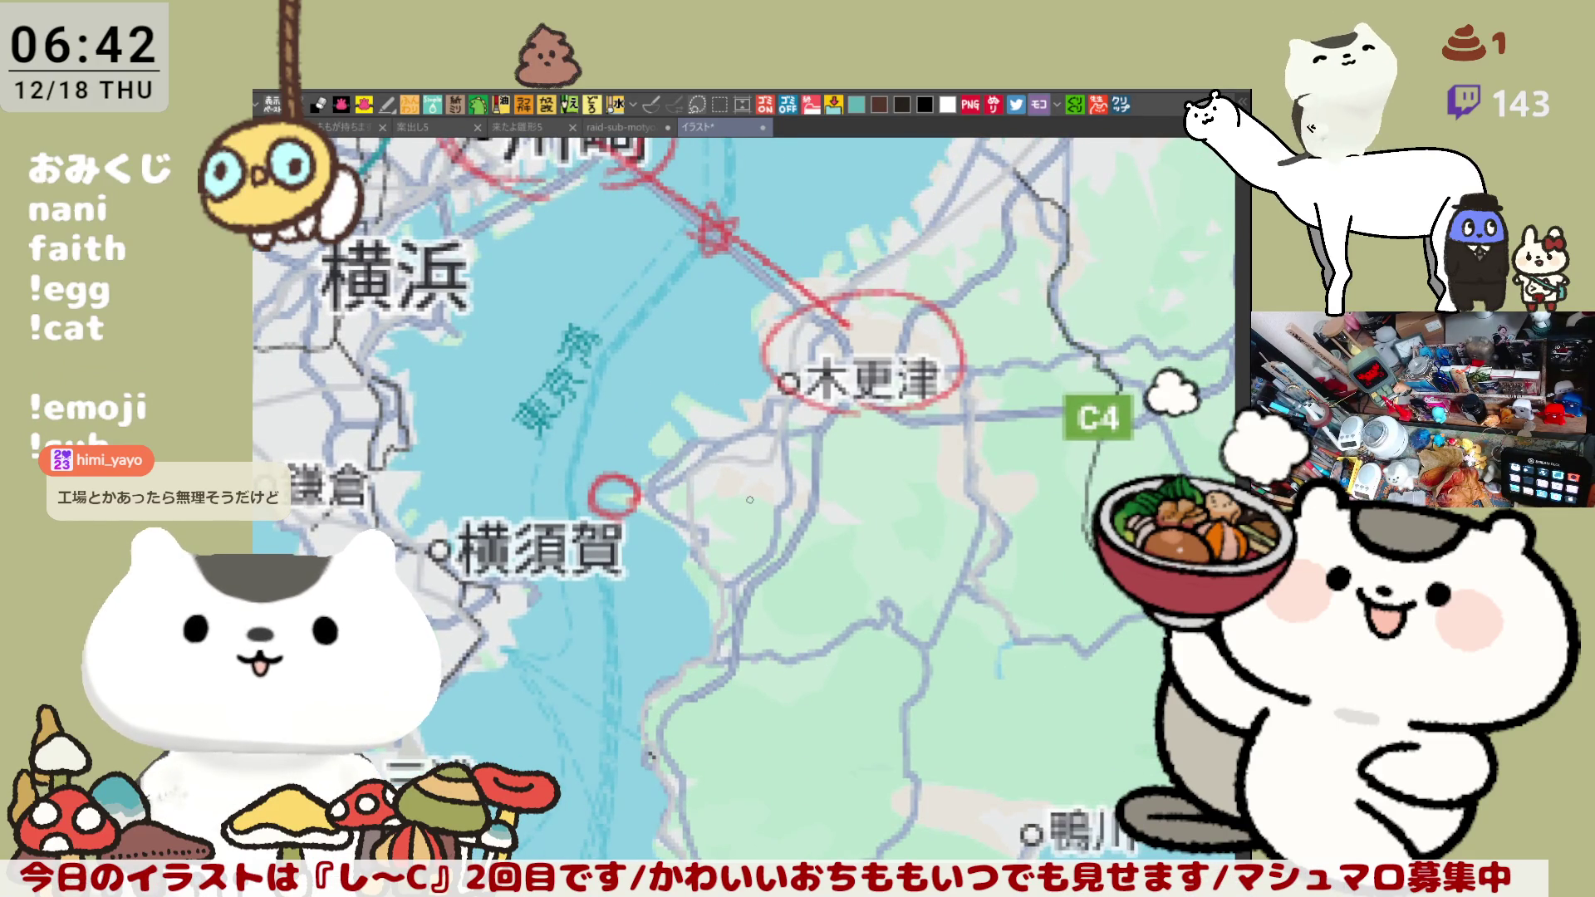
{"action": "scroll", "coordinate": [752, 496], "scroll_direction": "down", "scroll_amount": 5}
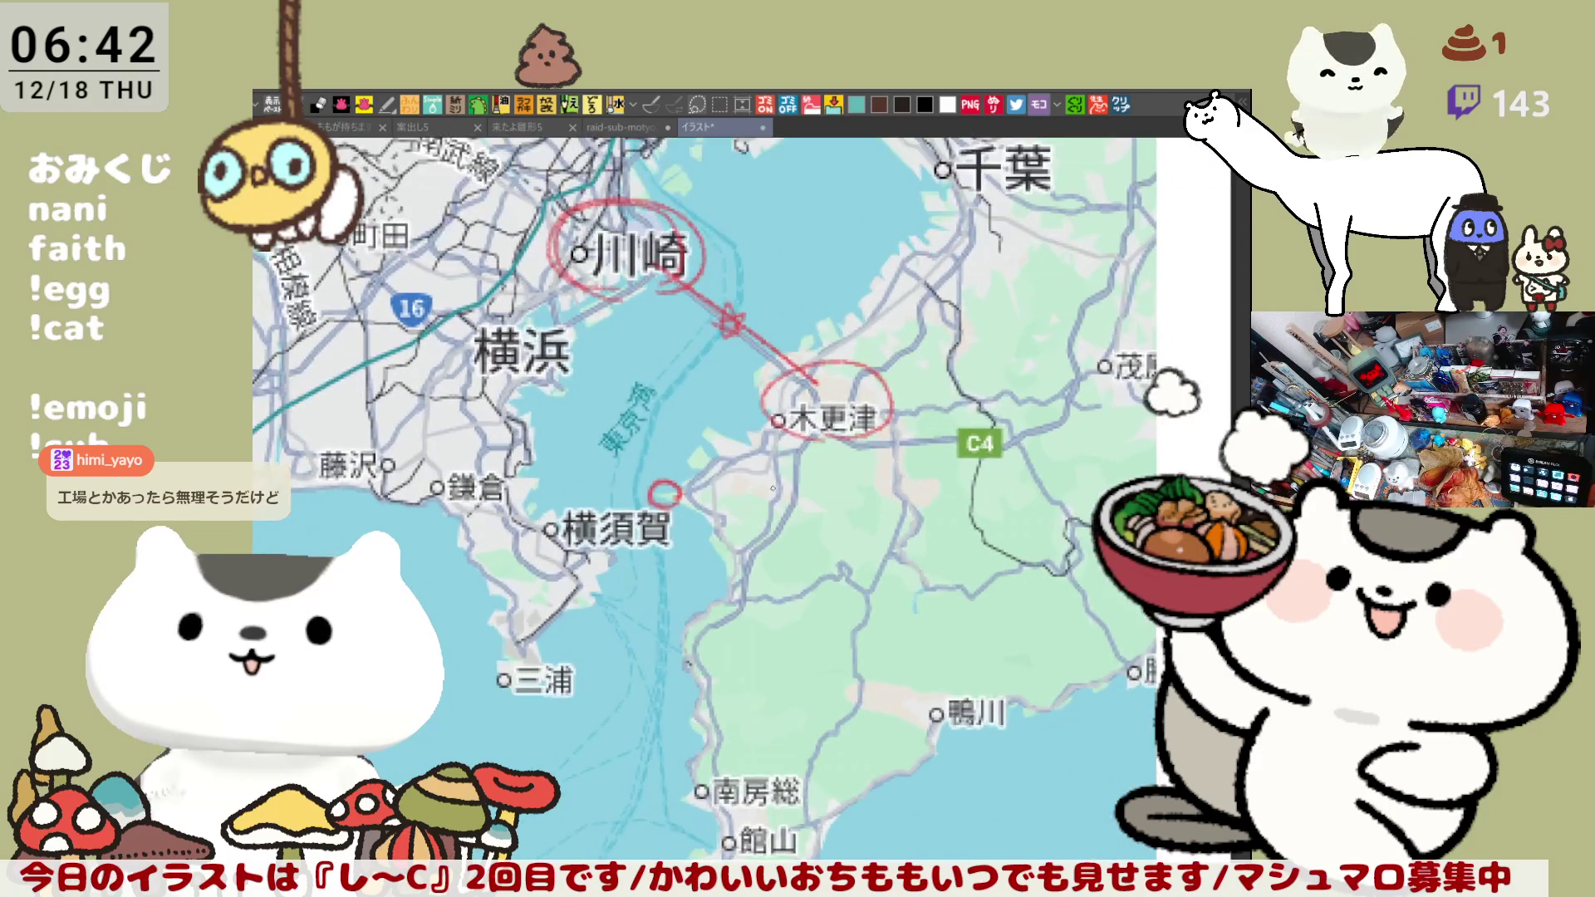
{"action": "scroll", "coordinate": [772, 488], "scroll_direction": "up", "scroll_amount": 2}
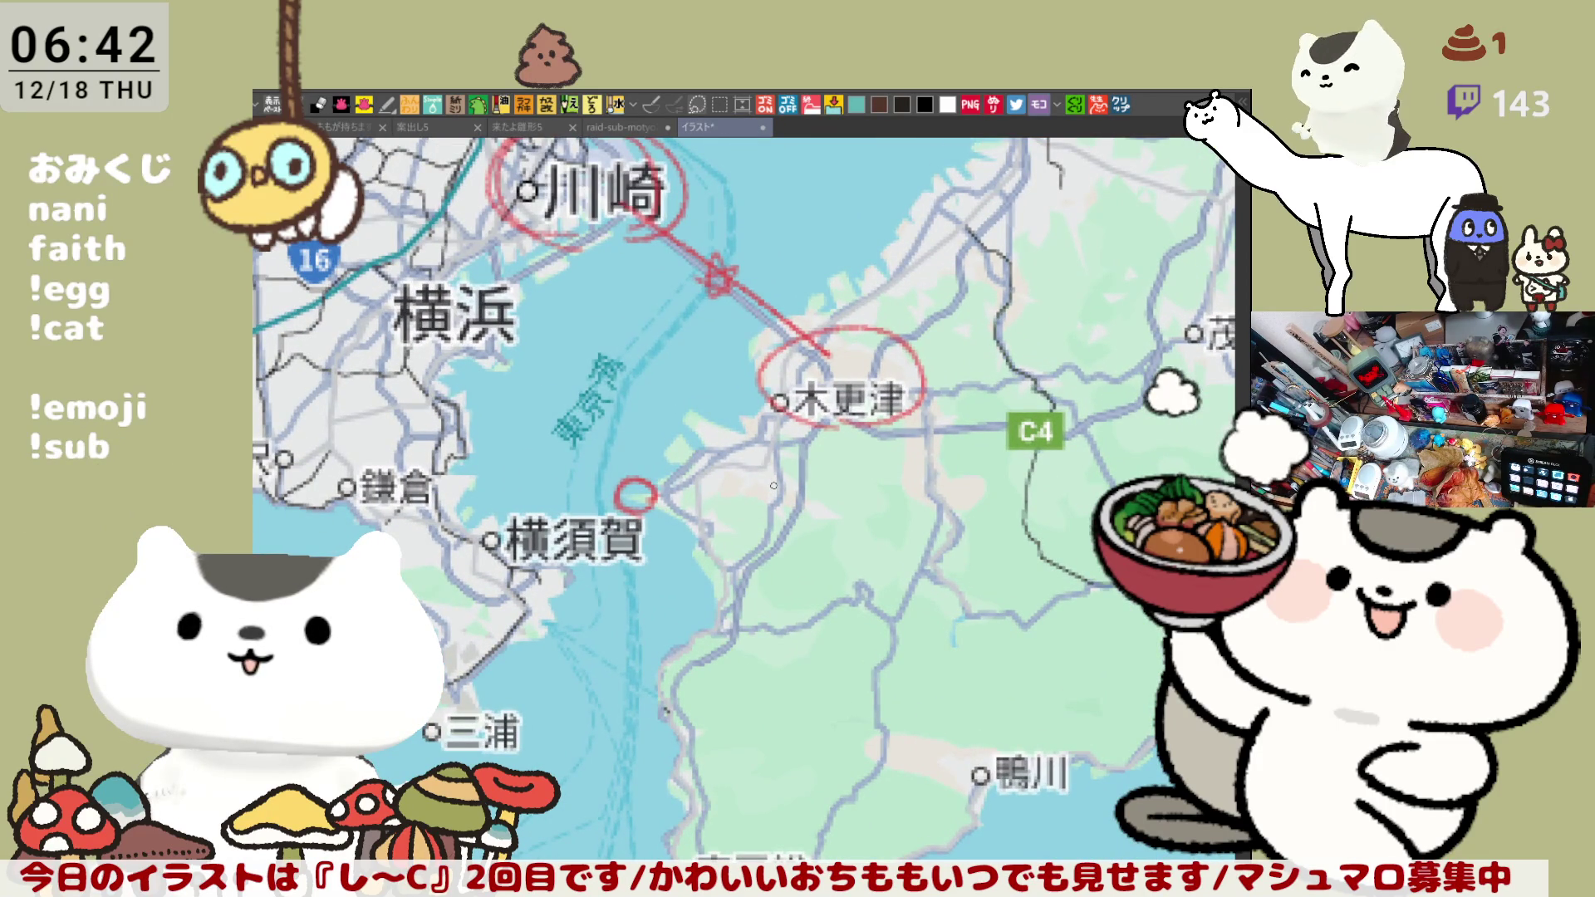
{"action": "scroll", "coordinate": [773, 485], "scroll_direction": "down", "scroll_amount": 1}
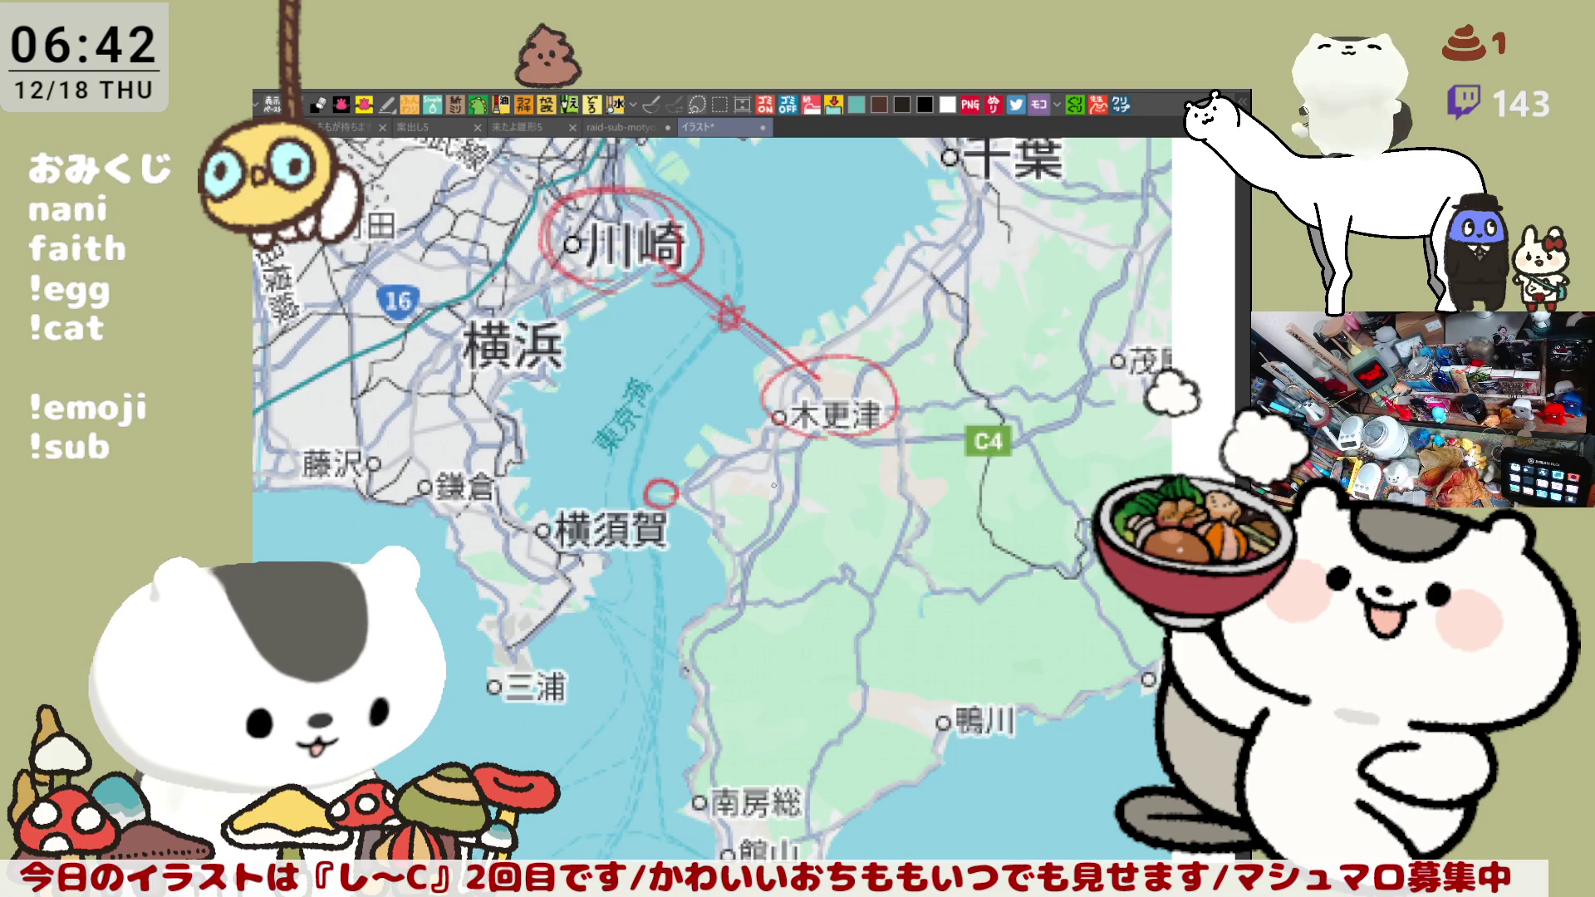
{"action": "key", "text": "ctrl+z"}
- Zoom toward 横須賀, mark it with a red dot and draw a red line across the bay
{"action": "scroll", "coordinate": [773, 485], "scroll_direction": "up", "scroll_amount": 1}
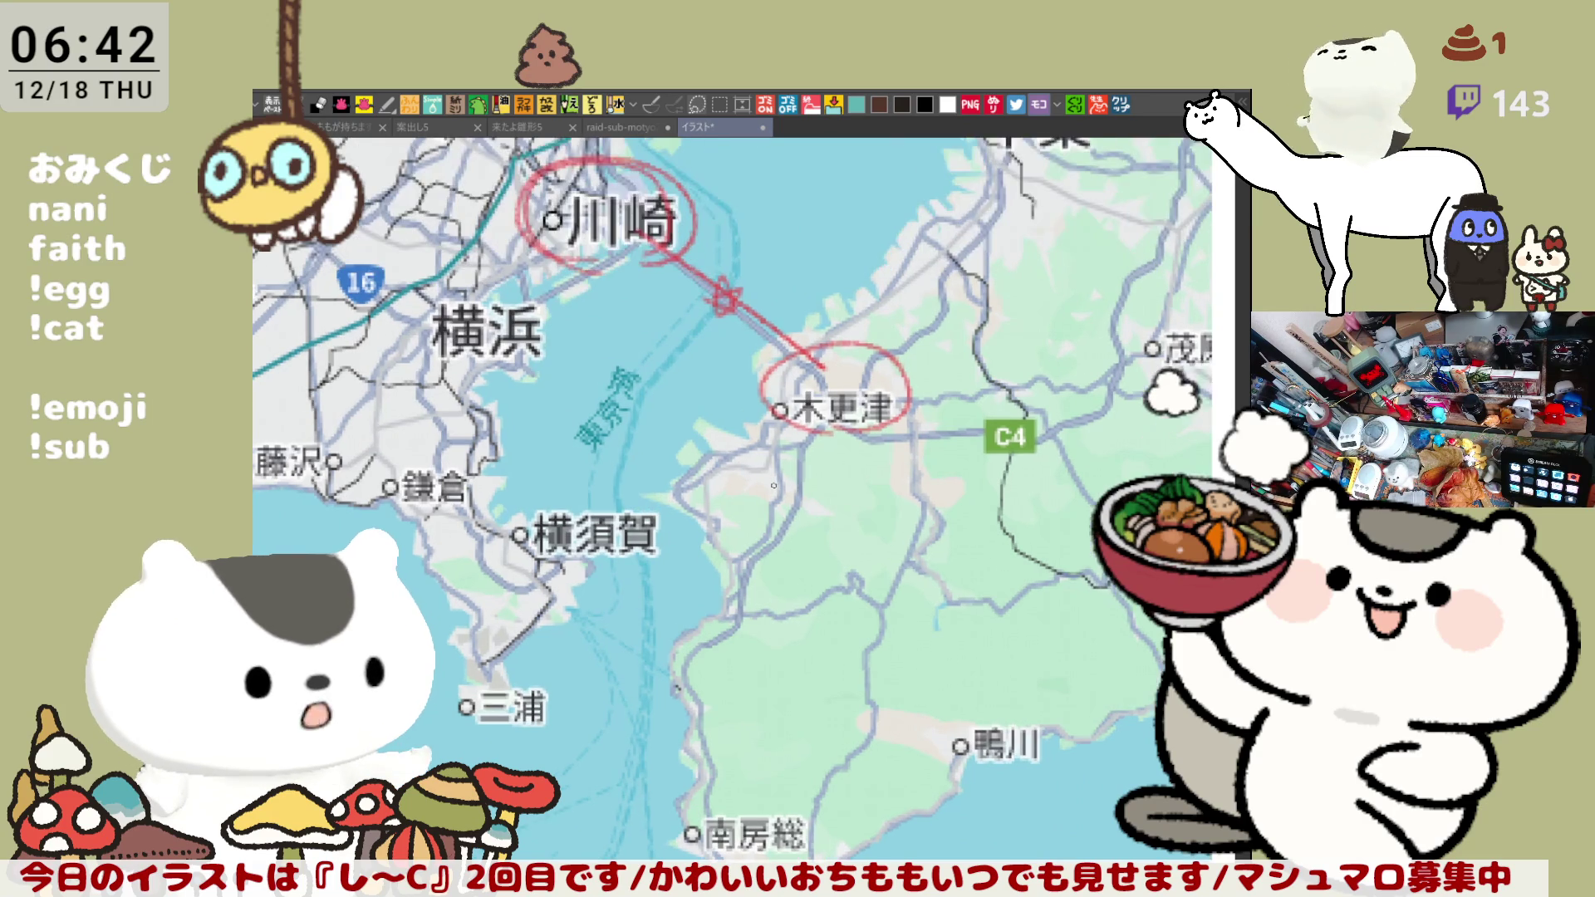
{"action": "scroll", "coordinate": [773, 485], "scroll_direction": "up", "scroll_amount": 3}
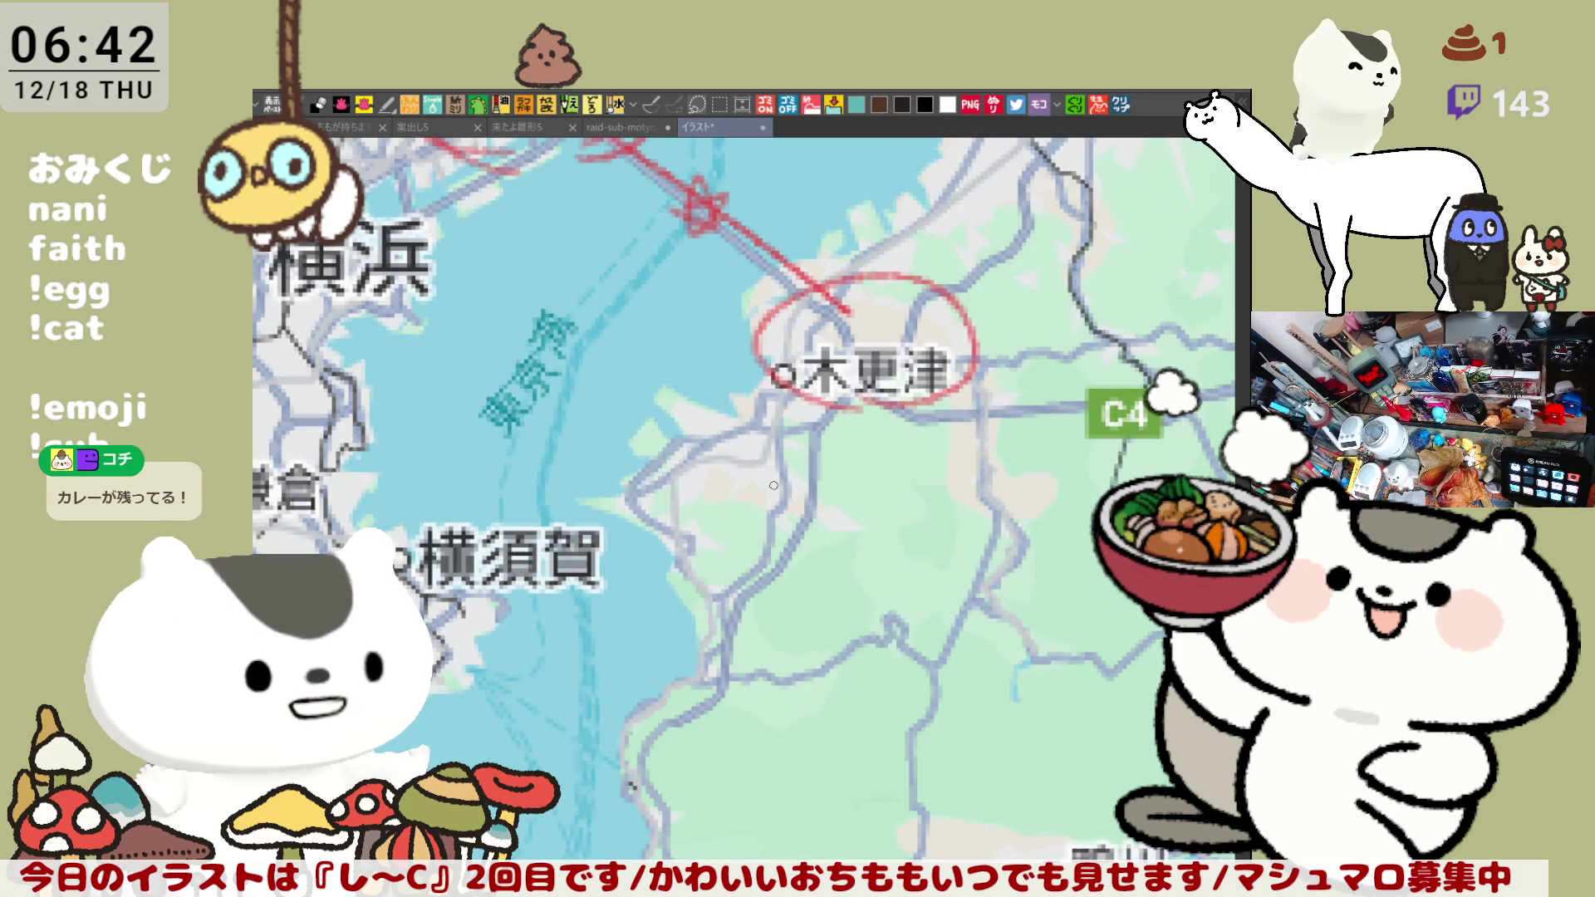
{"action": "scroll", "coordinate": [788, 529], "scroll_direction": "left", "scroll_amount": 3}
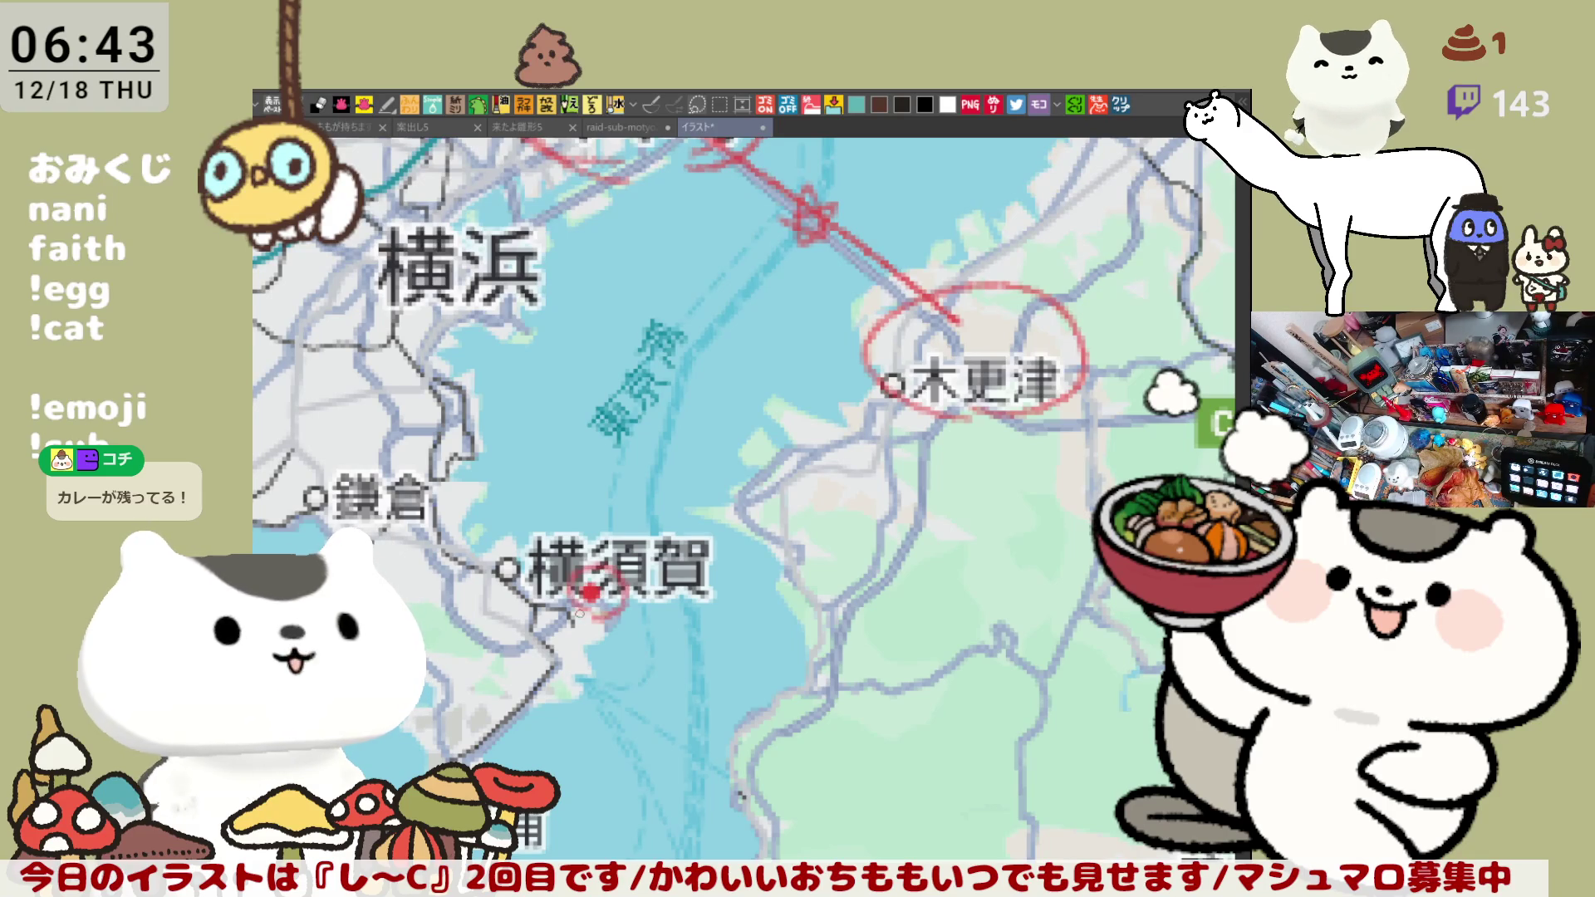
{"action": "left_click", "coordinate": [591, 592]}
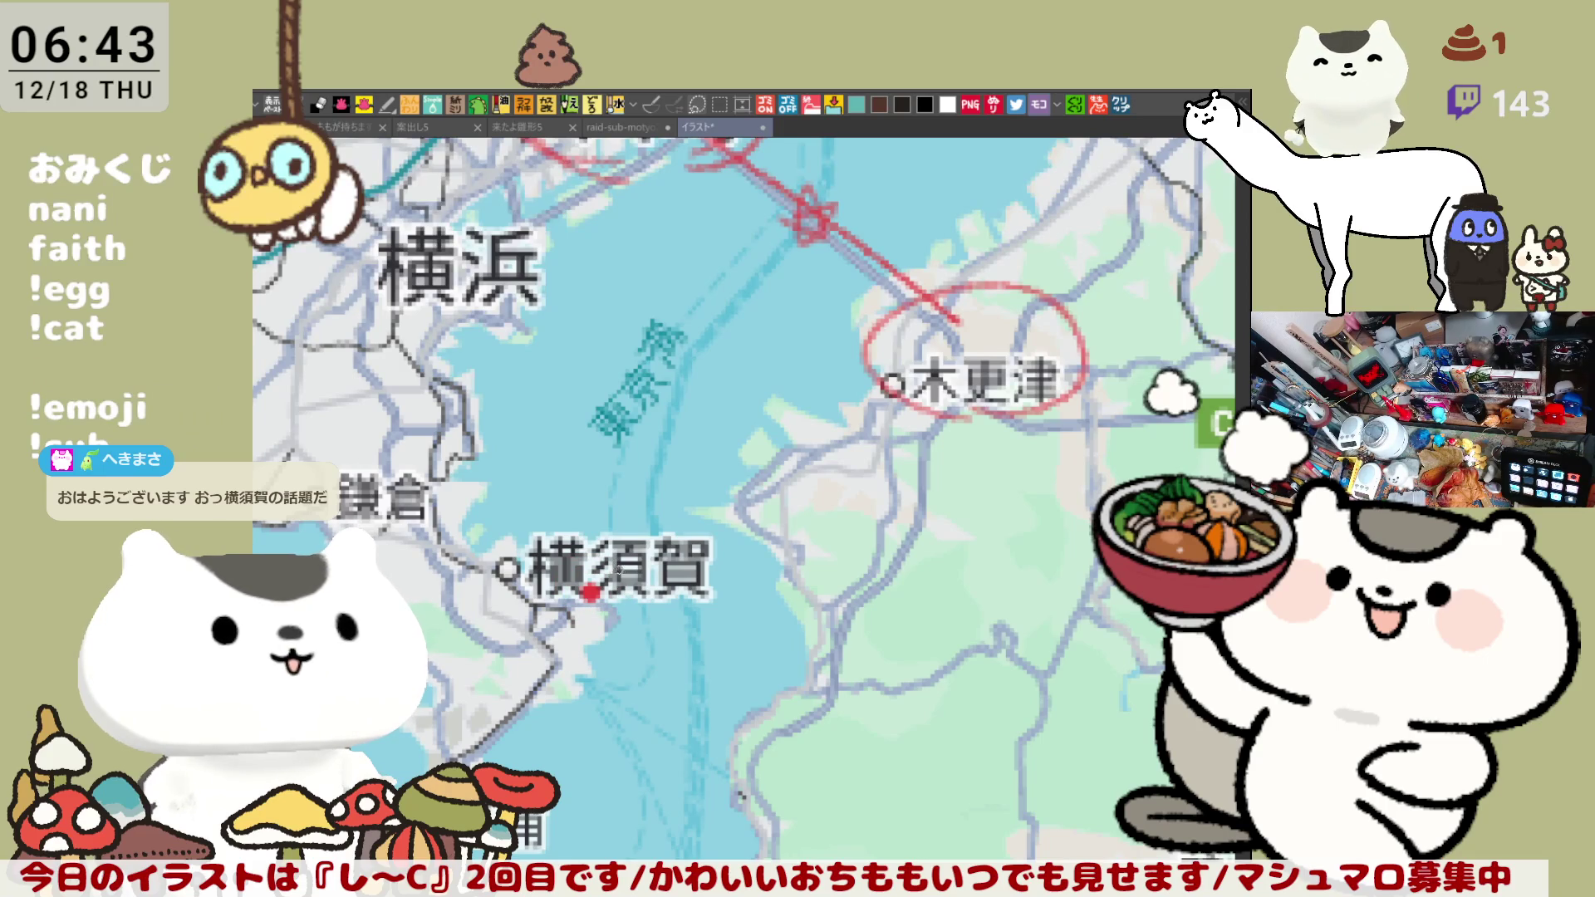
{"action": "left_click_drag", "start_coordinate": [619, 578], "coordinate": [754, 555]}
{"action": "mouse_move", "coordinate": [652, 555]}
{"action": "left_mouse_down"}
{"action": "mouse_move", "coordinate": [745, 496]}
{"action": "mouse_move", "coordinate": [750, 407]}
{"action": "left_mouse_up"}
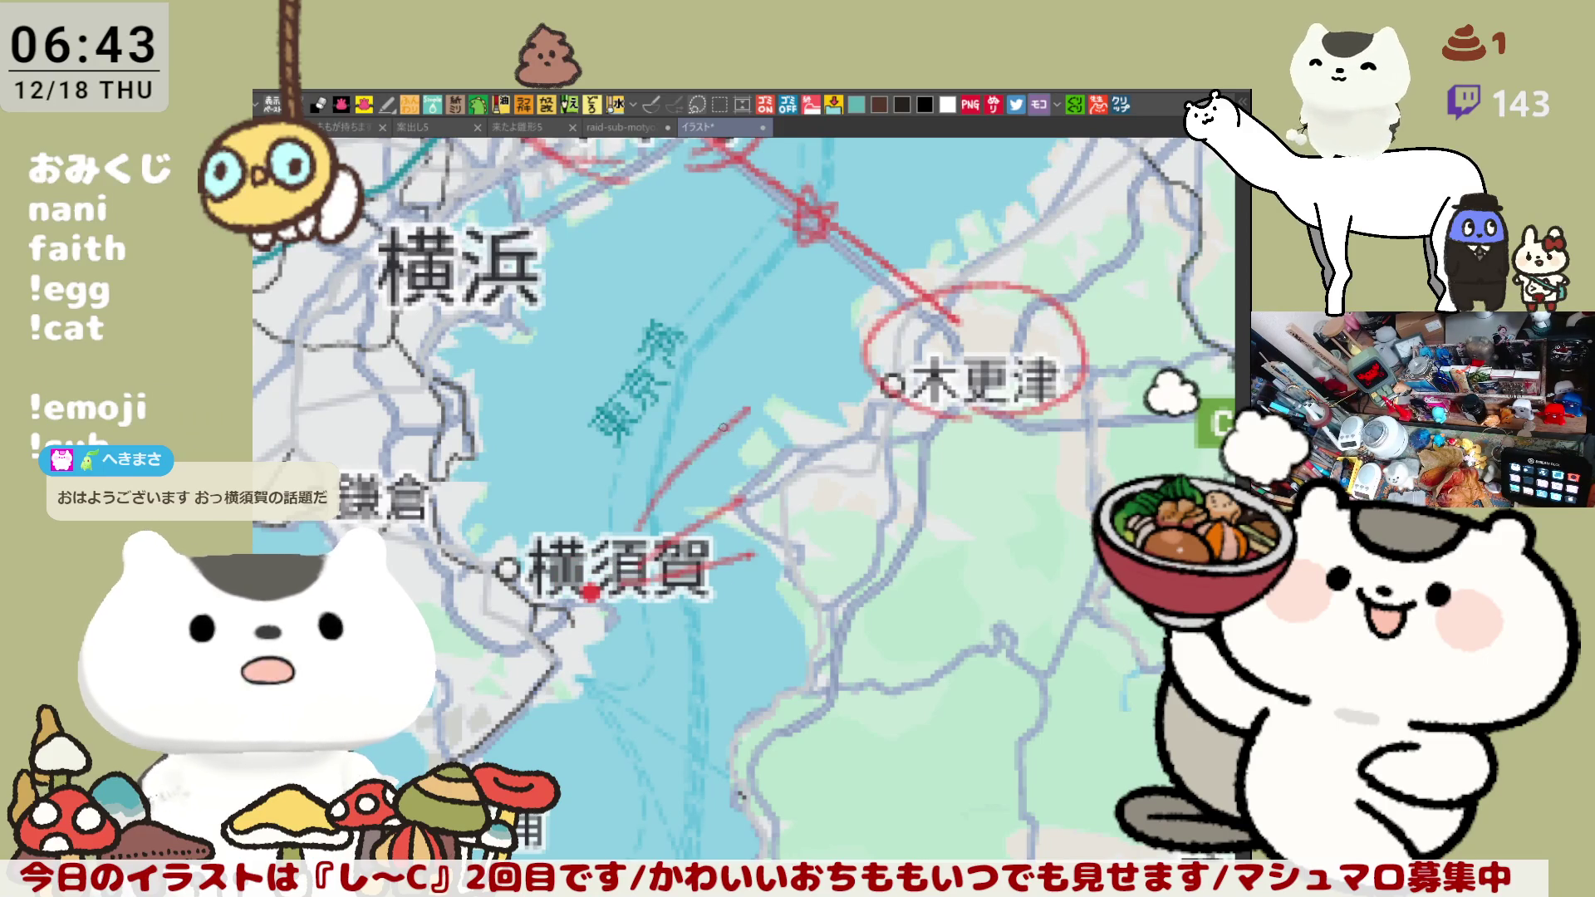
{"action": "key", "text": "ctrl+z"}
{"action": "key", "text": "ctrl+z"}
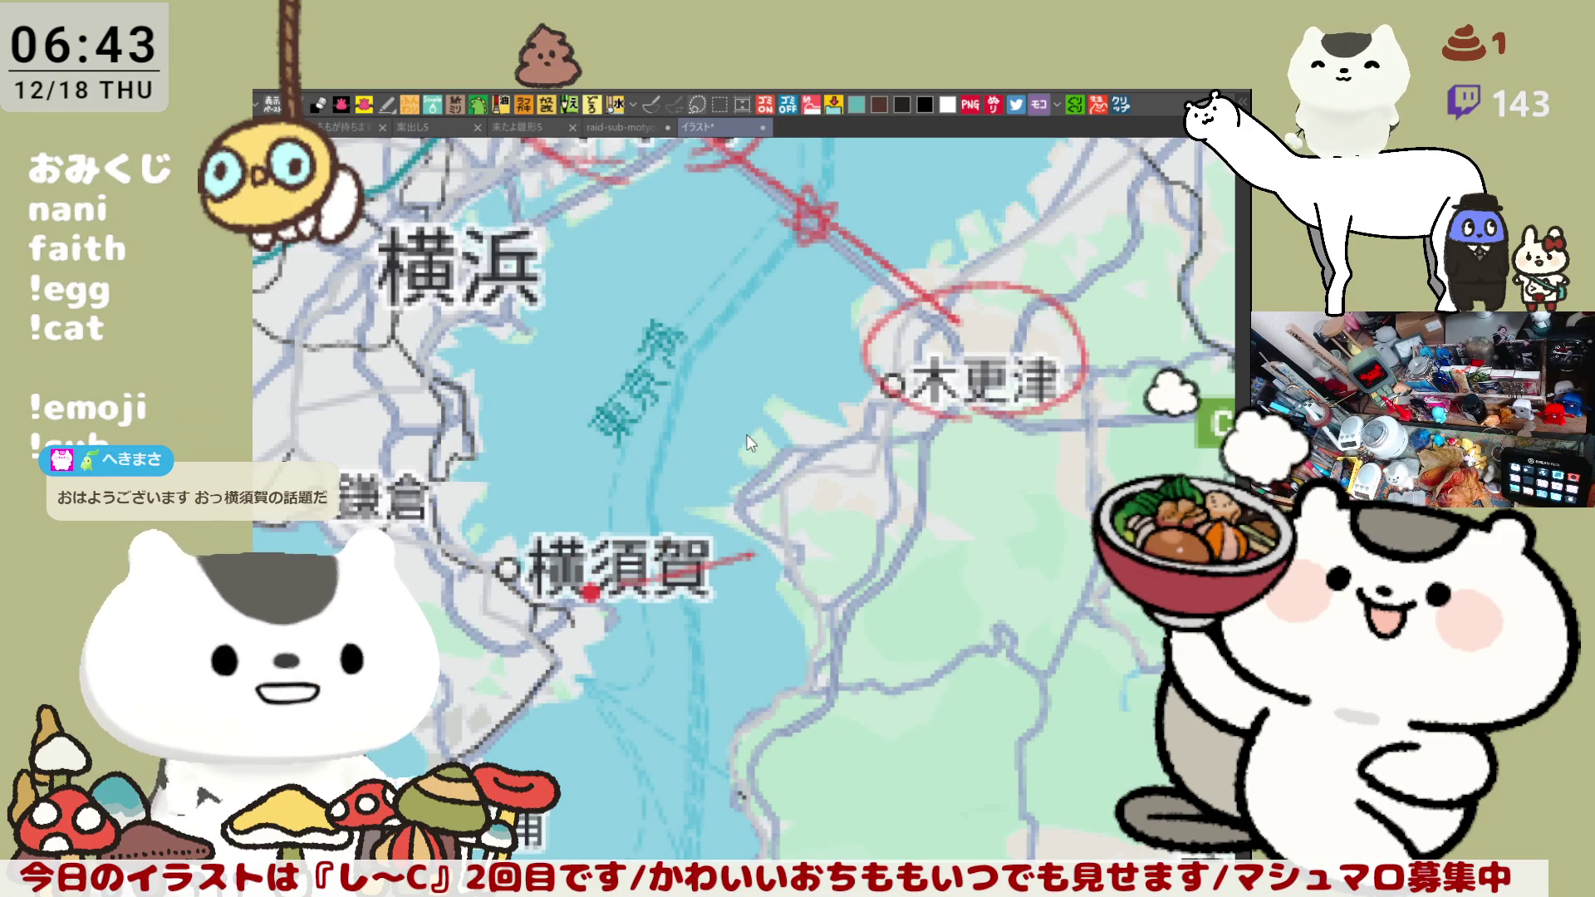
- Draw red lines east of 横須賀 on the bay, then switch to showing the Aichi map
{"action": "mouse_move", "coordinate": [701, 497]}
{"action": "left_mouse_down"}
{"action": "mouse_move", "coordinate": [706, 457]}
{"action": "mouse_move", "coordinate": [724, 508]}
{"action": "mouse_move", "coordinate": [745, 465]}
{"action": "mouse_move", "coordinate": [793, 502]}
{"action": "left_mouse_up"}
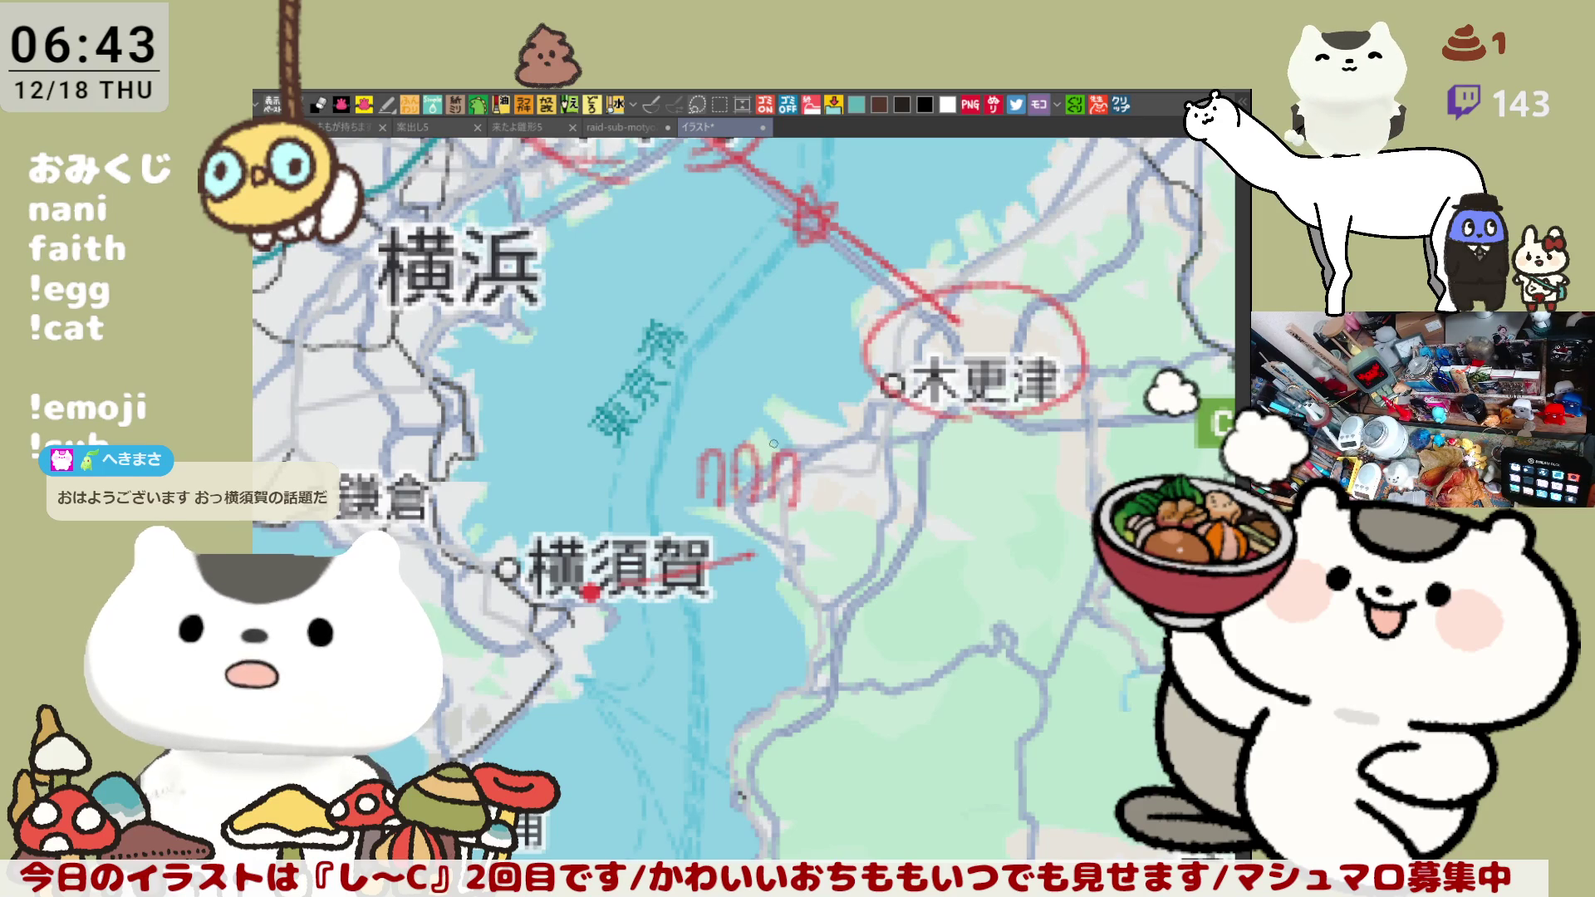
{"action": "left_click_drag", "start_coordinate": [771, 448], "coordinate": [795, 480]}
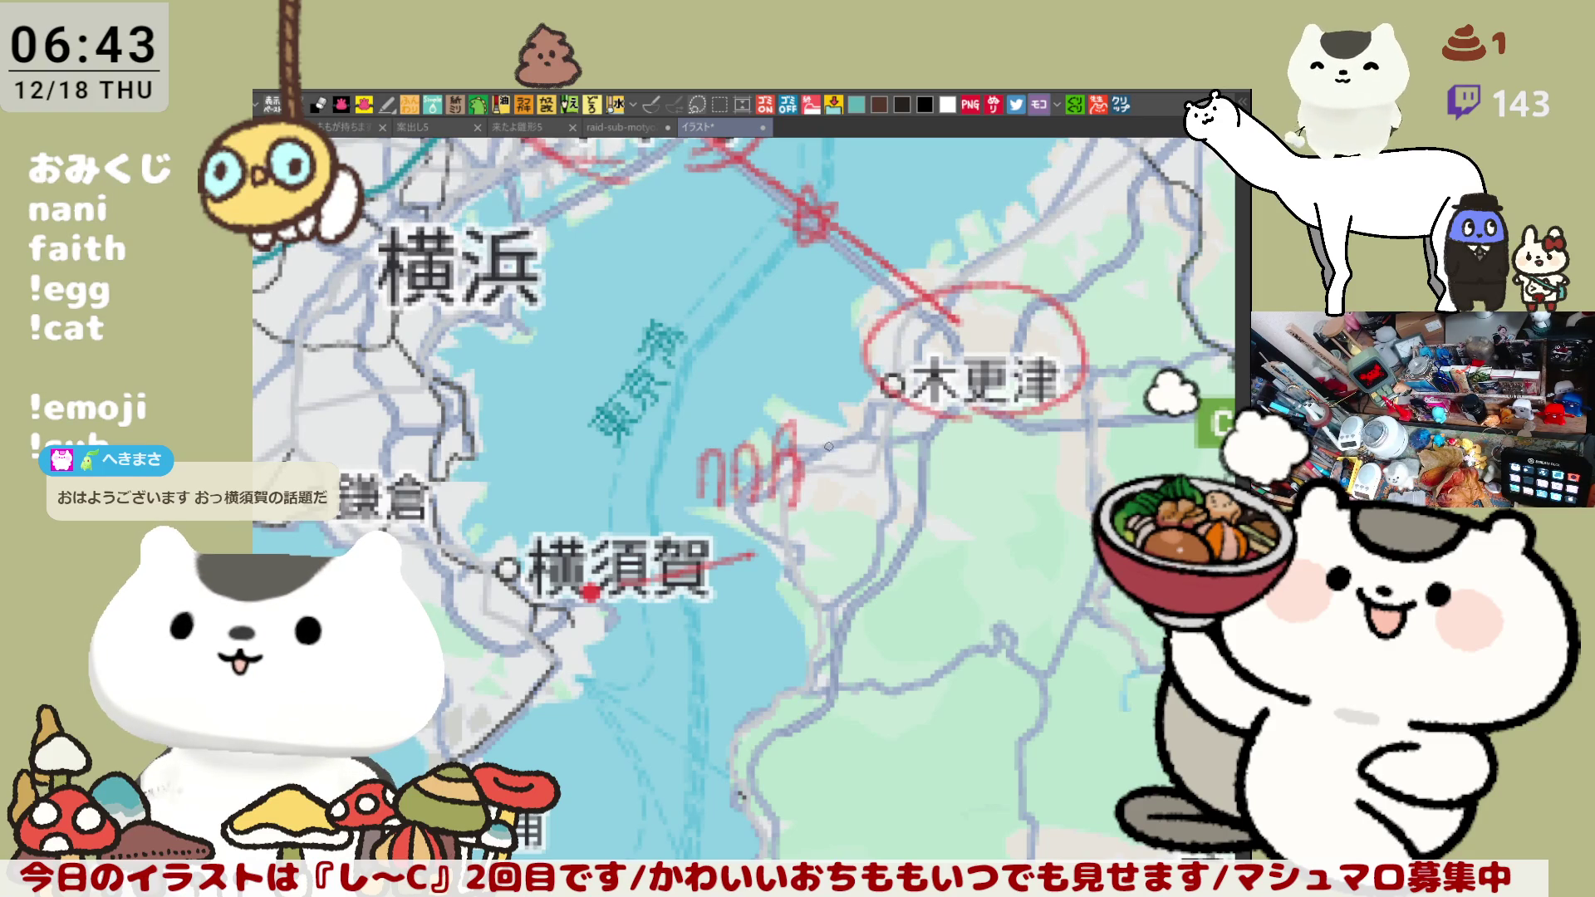
{"action": "scroll", "coordinate": [813, 495], "scroll_direction": "down", "scroll_amount": 5}
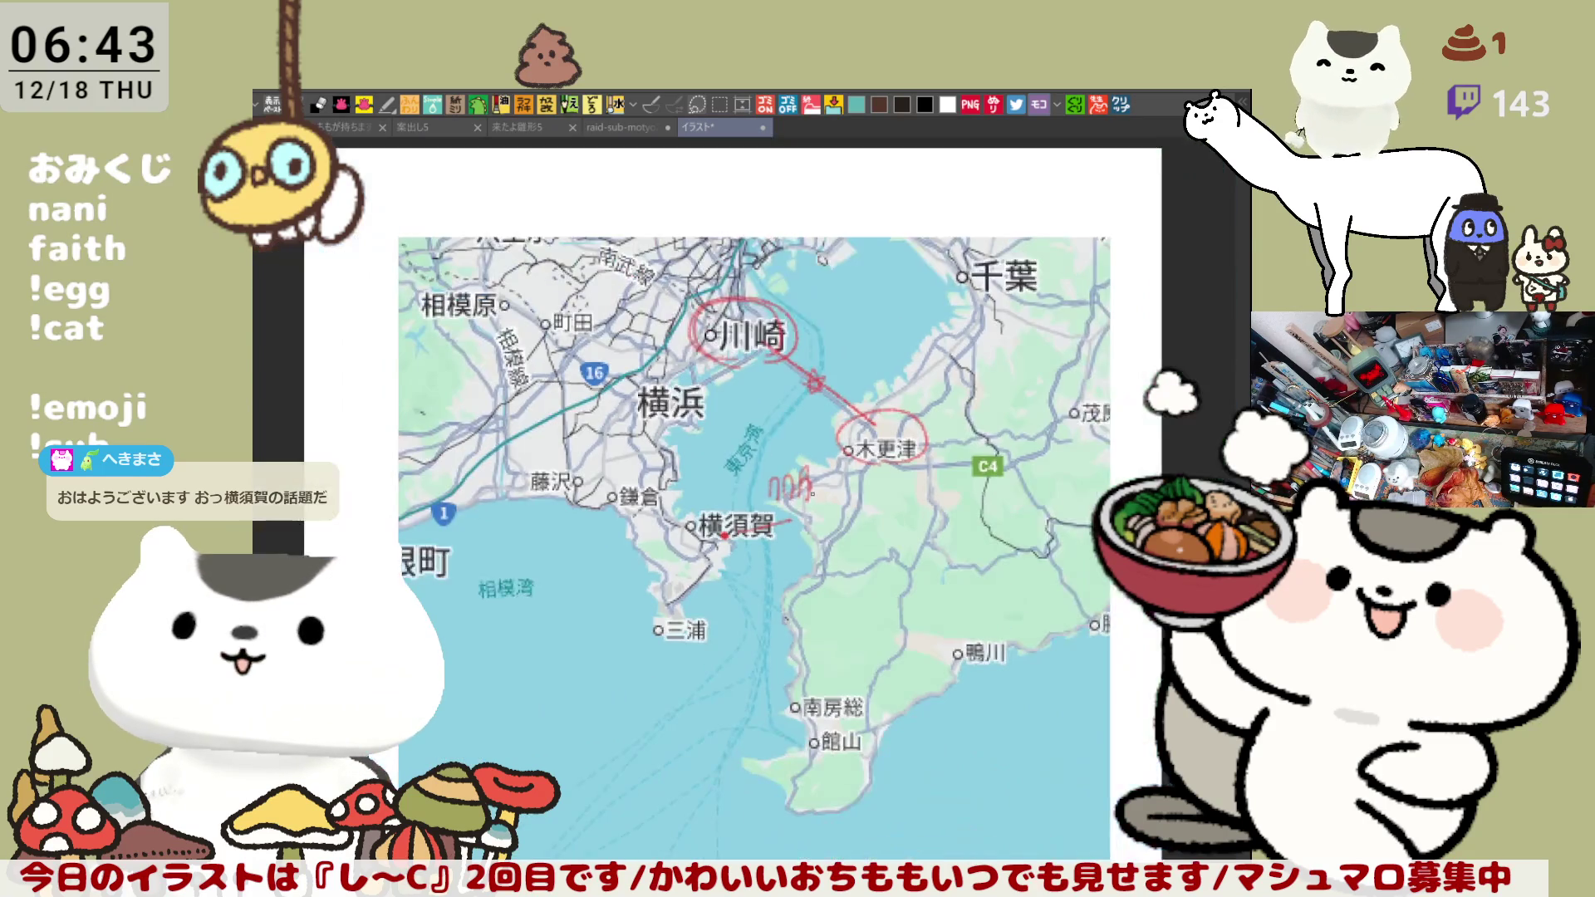
{"action": "scroll", "coordinate": [813, 492], "scroll_direction": "up", "scroll_amount": 1}
{"action": "key", "text": "ctrl+z"}
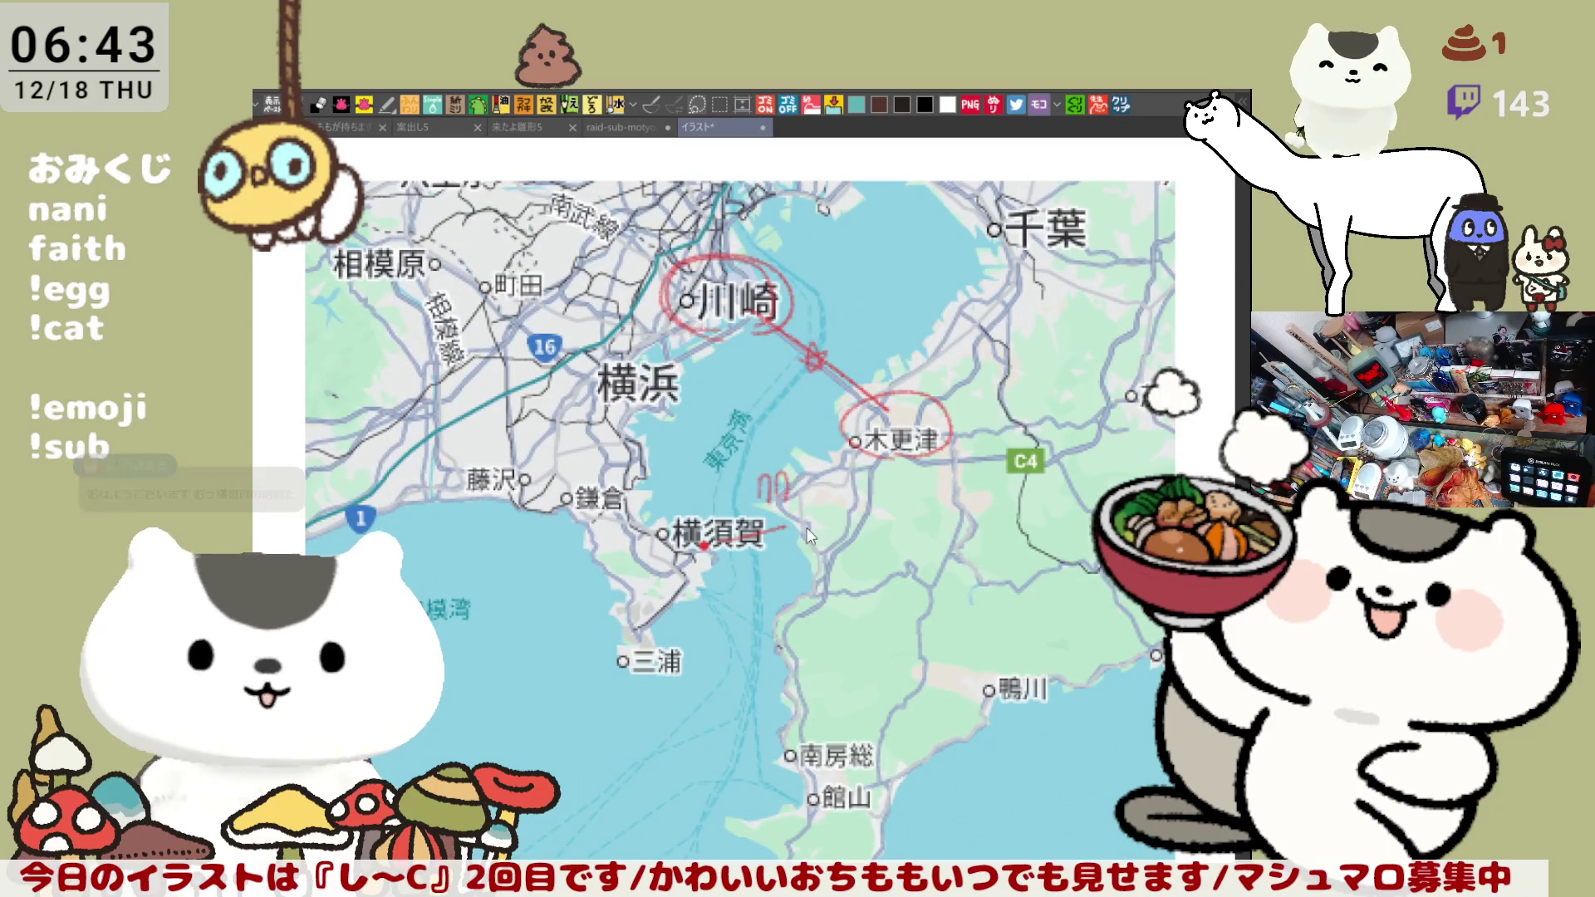
{"action": "left_click_drag", "start_coordinate": [710, 567], "coordinate": [834, 575]}
{"action": "left_click_drag", "start_coordinate": [772, 528], "coordinate": [826, 520]}
{"action": "left_click_drag", "start_coordinate": [714, 525], "coordinate": [789, 480]}
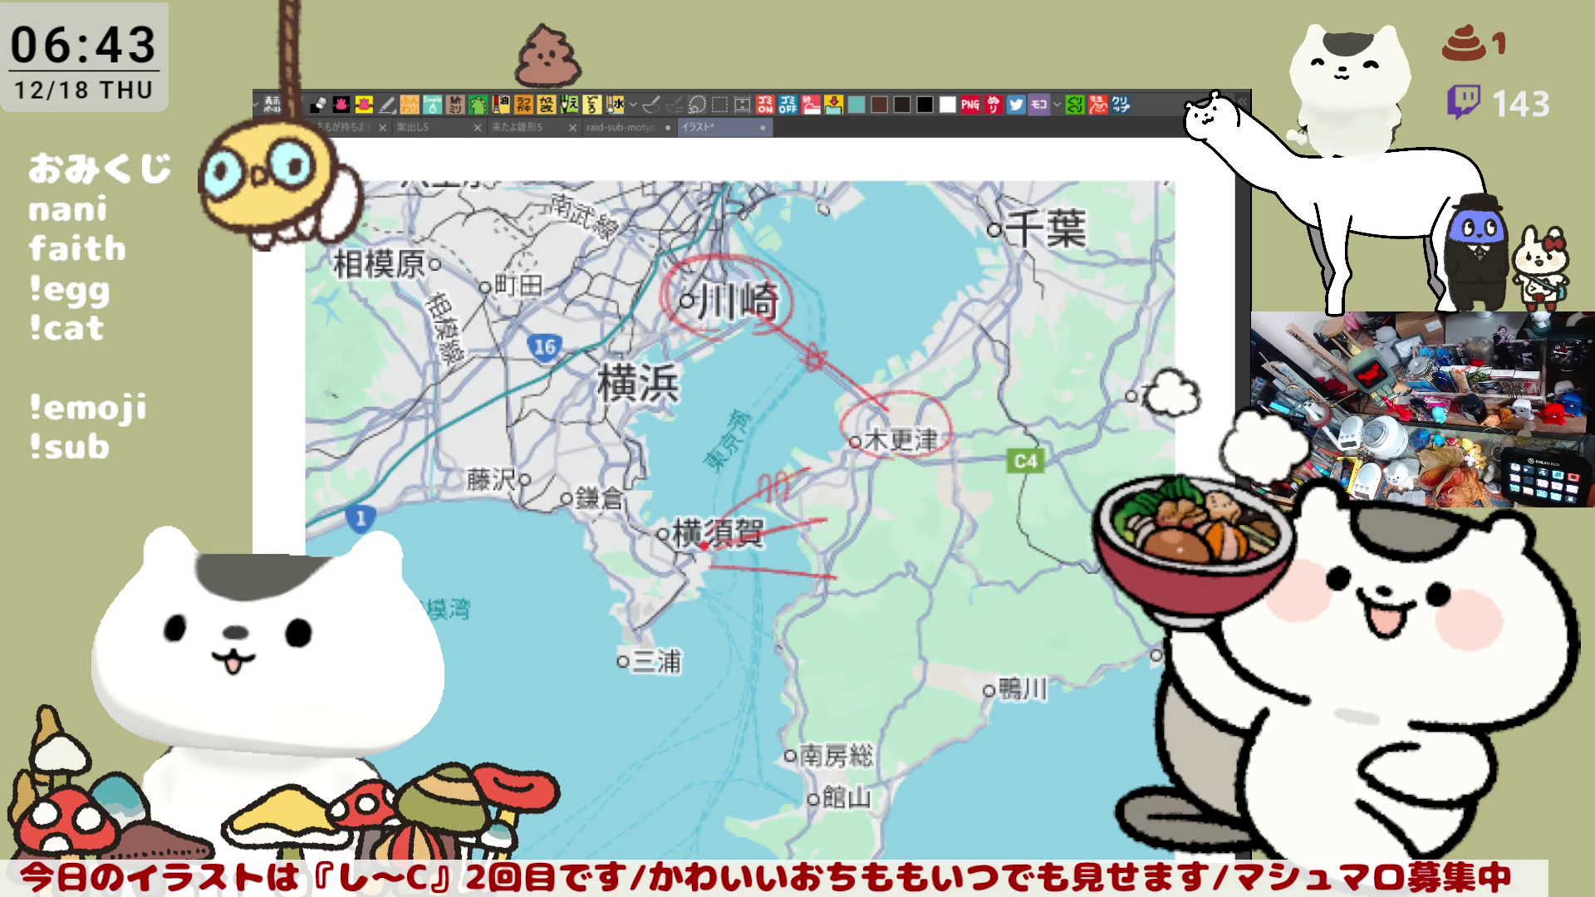
{"action": "key", "text": "Delete"}
{"action": "key", "text": "ctrl+v"}
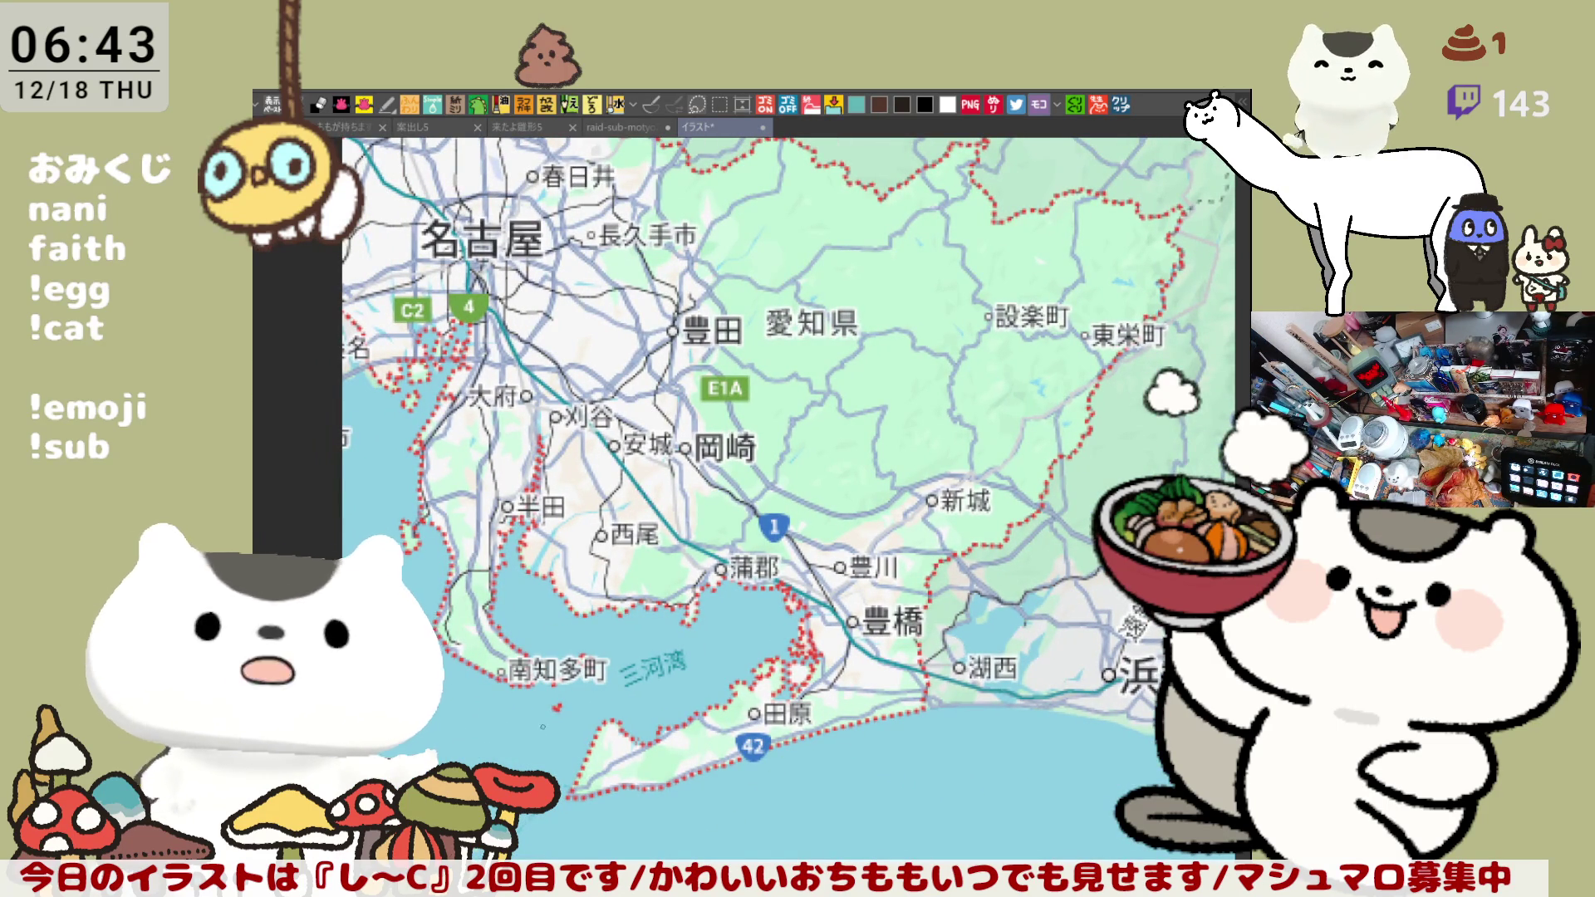
- Pan north across Aichi to 多治見, circle it in red, then return to Mikawa Bay
{"action": "mouse_move", "coordinate": [566, 710]}
{"action": "left_mouse_down"}
{"action": "mouse_move", "coordinate": [648, 461]}
{"action": "mouse_move", "coordinate": [674, 490]}
{"action": "left_mouse_up"}
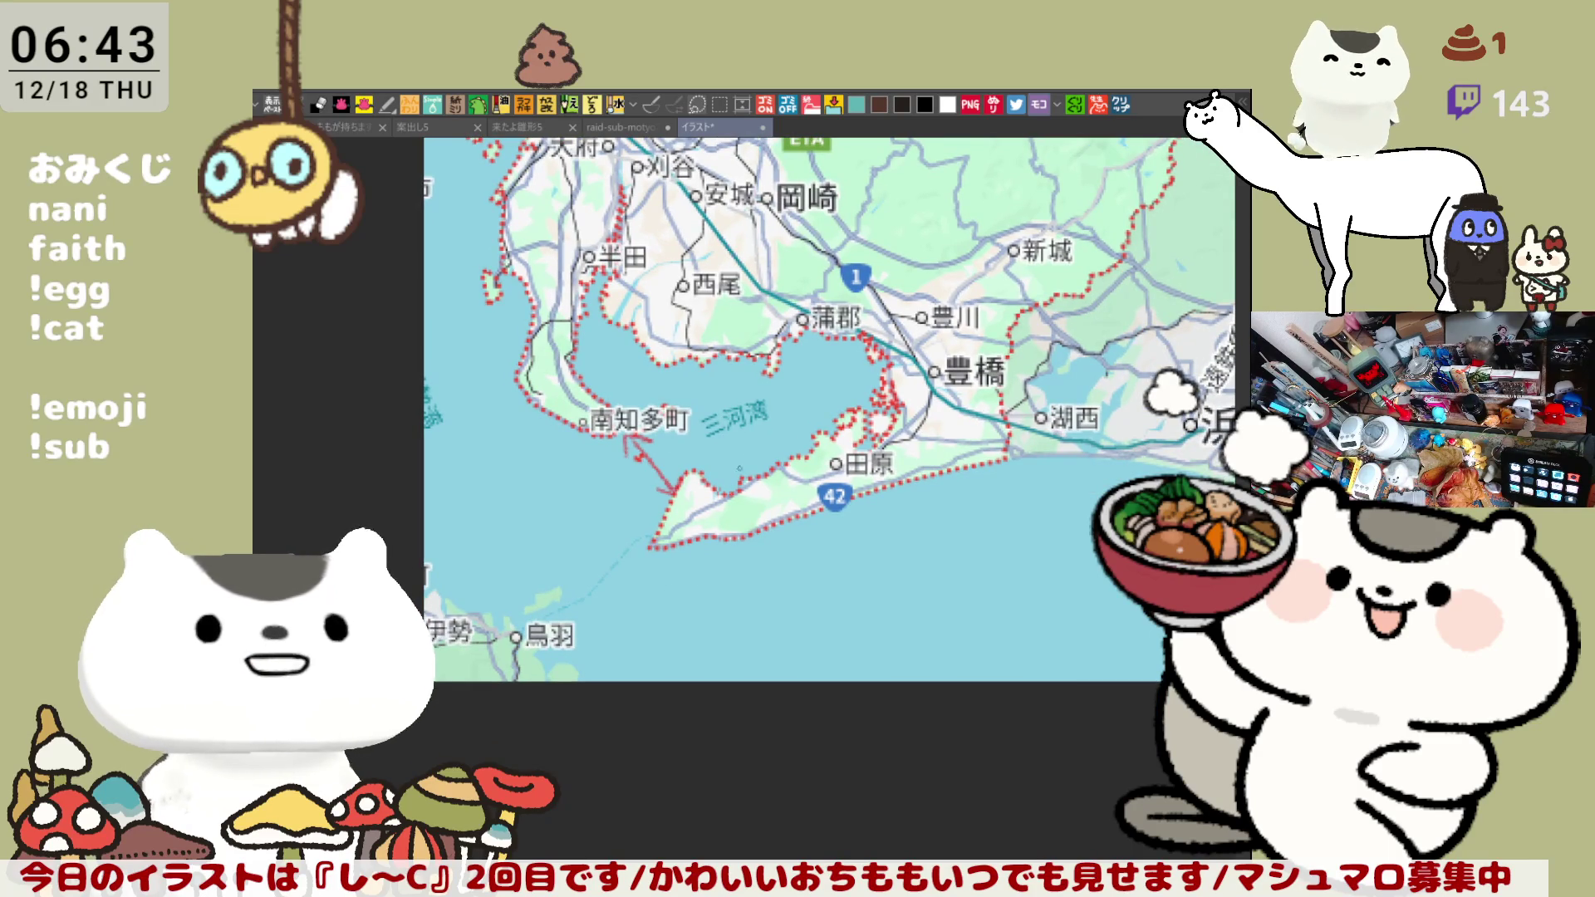
{"action": "mouse_move", "coordinate": [613, 352]}
{"action": "left_mouse_down"}
{"action": "mouse_move", "coordinate": [562, 592]}
{"action": "mouse_move", "coordinate": [568, 521]}
{"action": "mouse_move", "coordinate": [911, 594]}
{"action": "mouse_move", "coordinate": [799, 706]}
{"action": "mouse_move", "coordinate": [713, 754]}
{"action": "mouse_move", "coordinate": [637, 752]}
{"action": "mouse_move", "coordinate": [726, 610]}
{"action": "mouse_move", "coordinate": [787, 623]}
{"action": "mouse_move", "coordinate": [712, 660]}
{"action": "mouse_move", "coordinate": [696, 587]}
{"action": "left_mouse_up"}
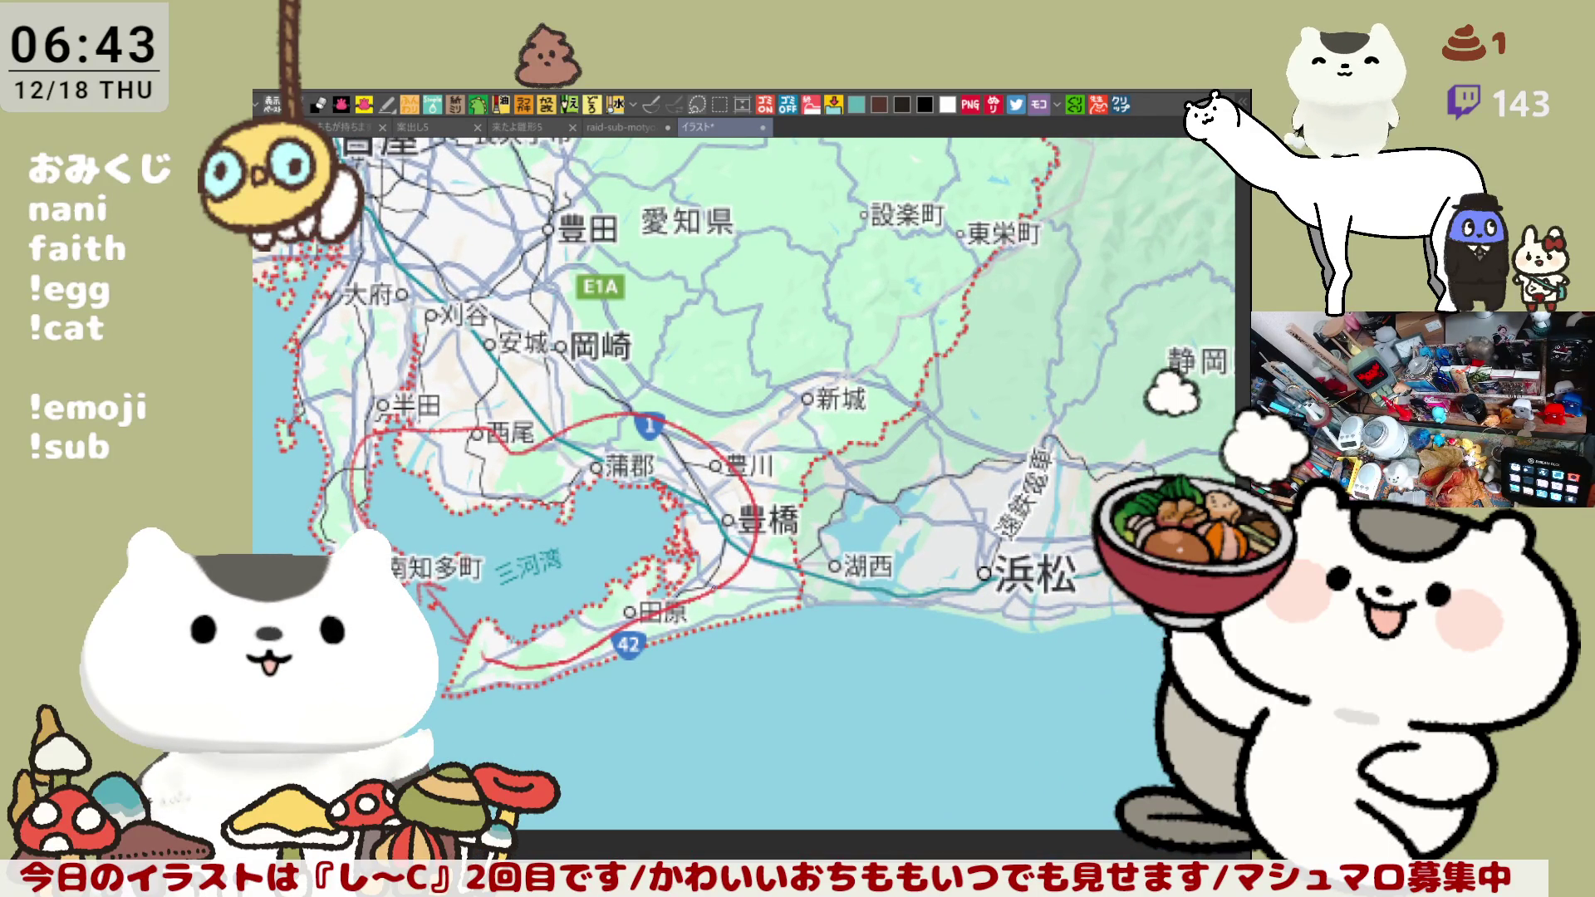
{"action": "scroll", "coordinate": [835, 494], "scroll_direction": "up", "scroll_amount": 2}
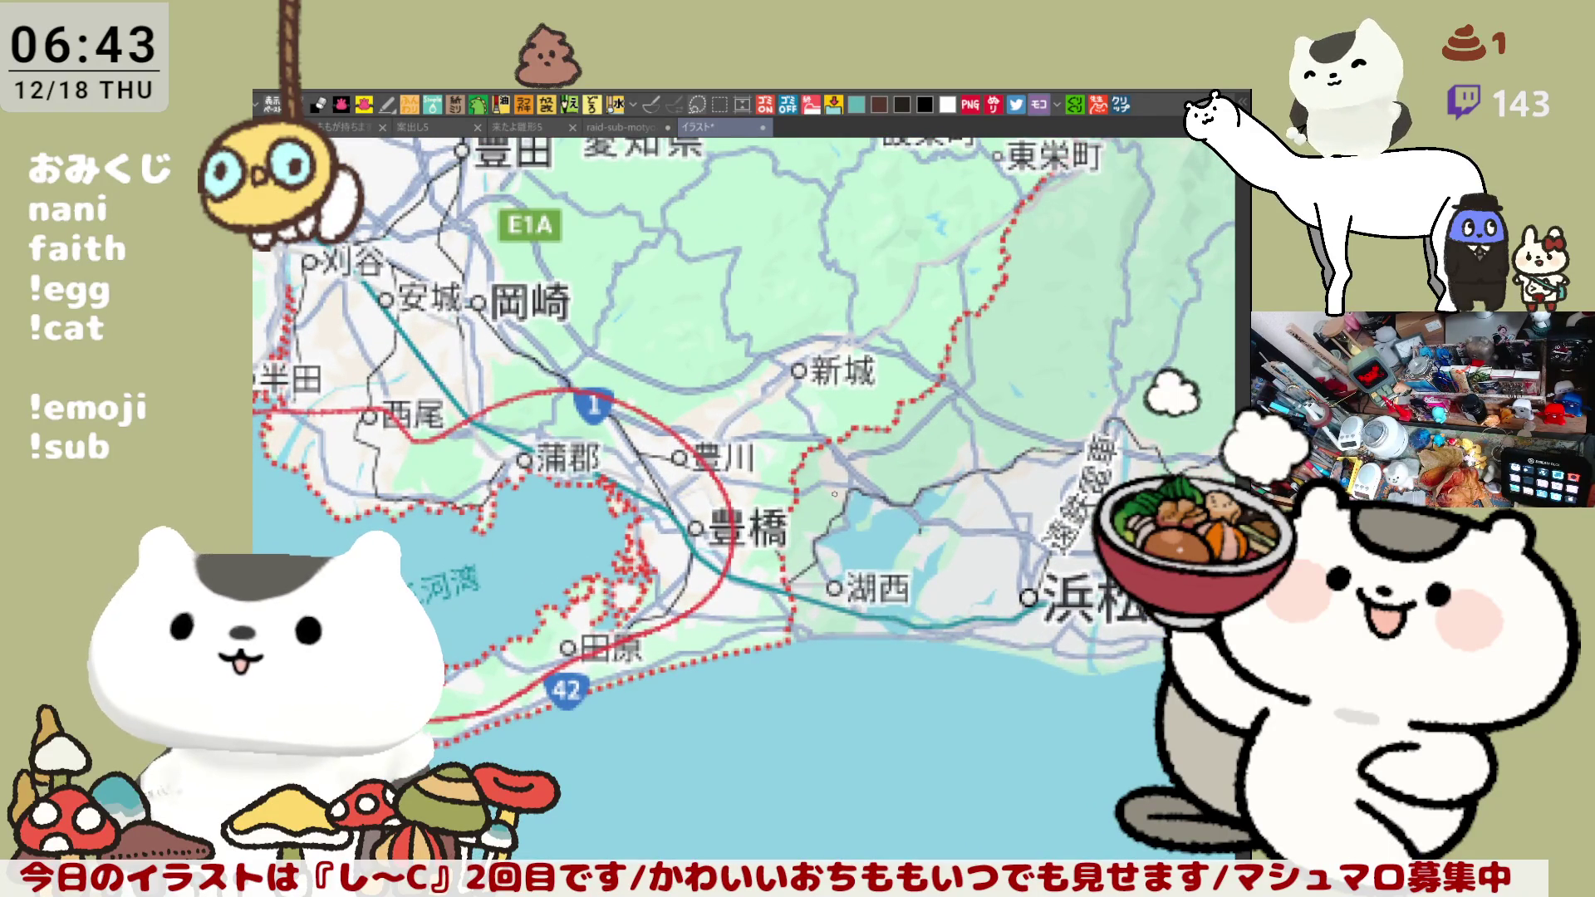
{"action": "scroll", "coordinate": [833, 495], "scroll_direction": "up", "scroll_amount": 5}
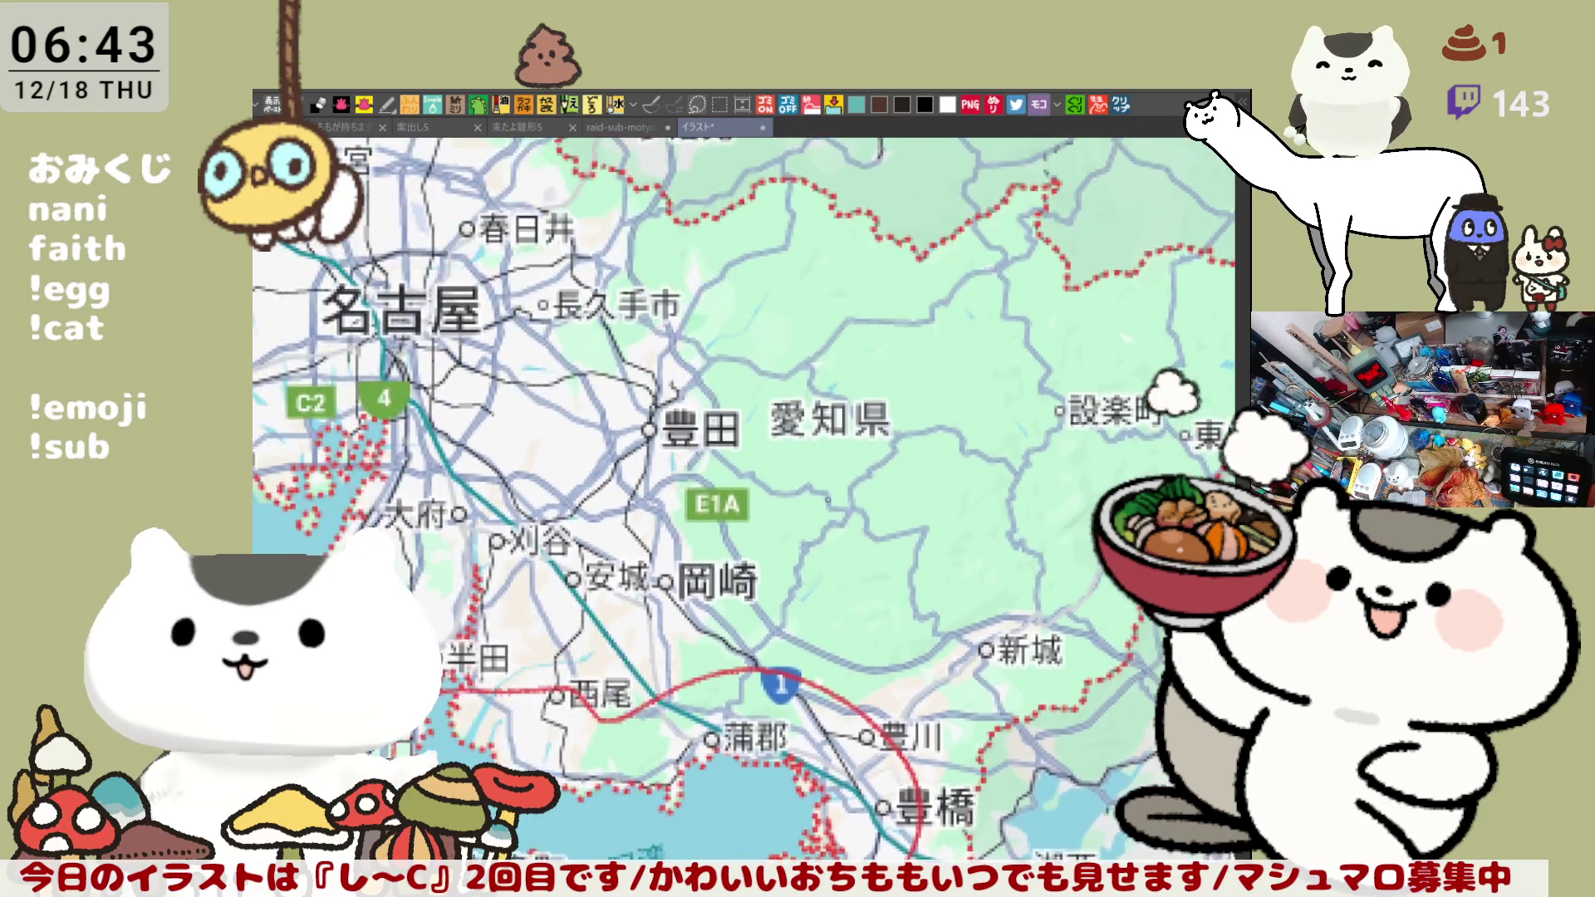
{"action": "left_click_drag", "start_coordinate": [827, 500], "coordinate": [860, 554]}
{"action": "left_click_drag", "start_coordinate": [822, 468], "coordinate": [845, 523]}
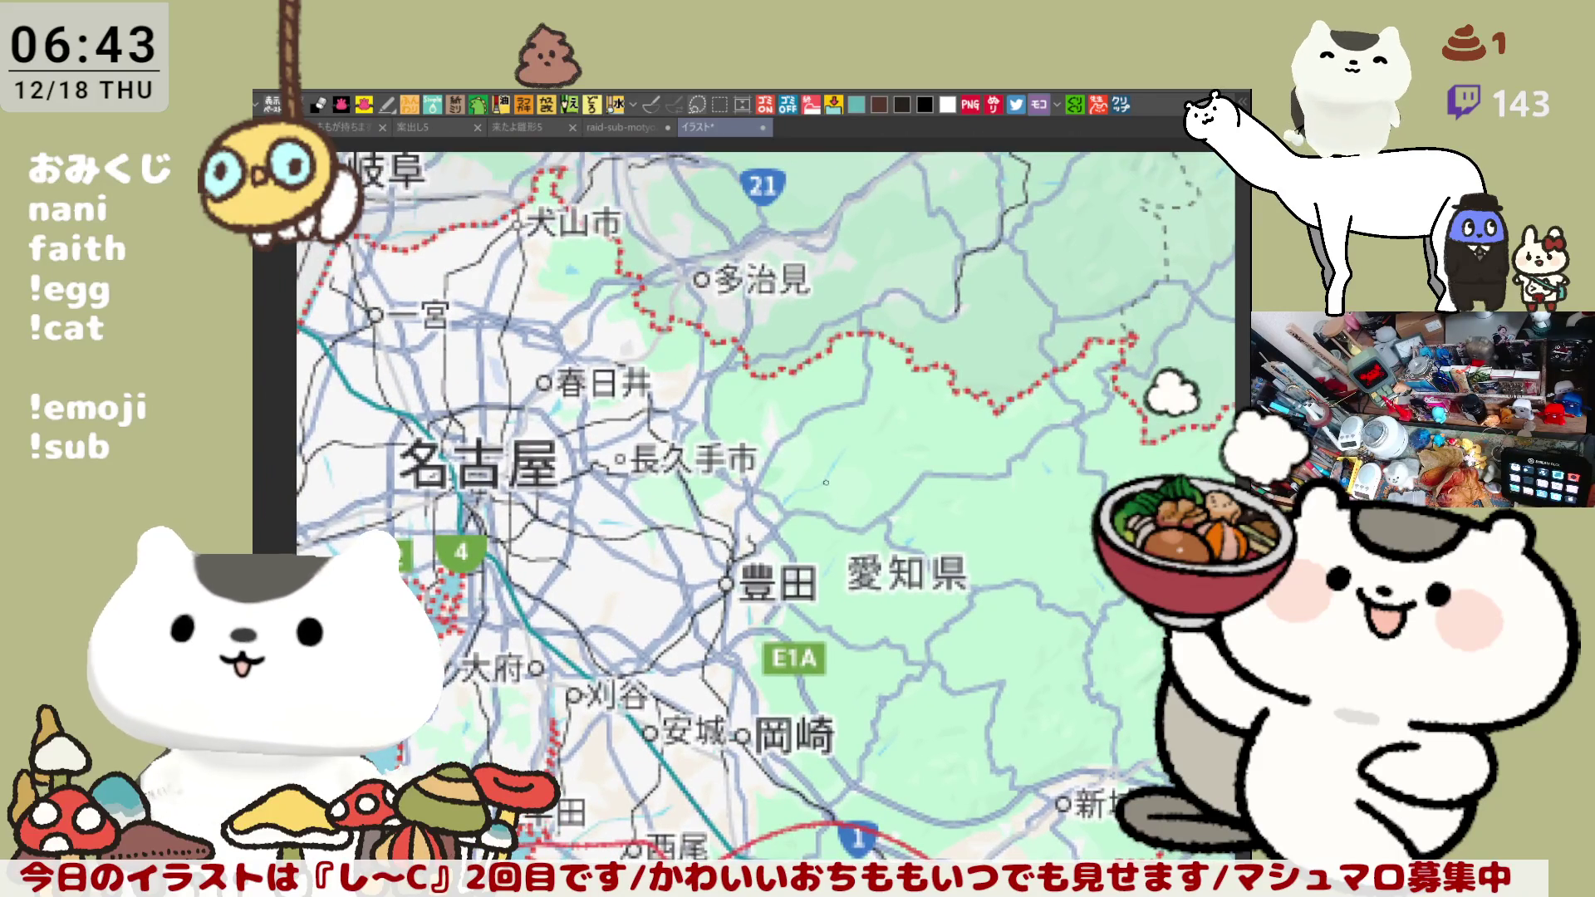
{"action": "mouse_move", "coordinate": [721, 233]}
{"action": "left_mouse_down"}
{"action": "mouse_move", "coordinate": [739, 317]}
{"action": "mouse_move", "coordinate": [756, 317]}
{"action": "left_mouse_up"}
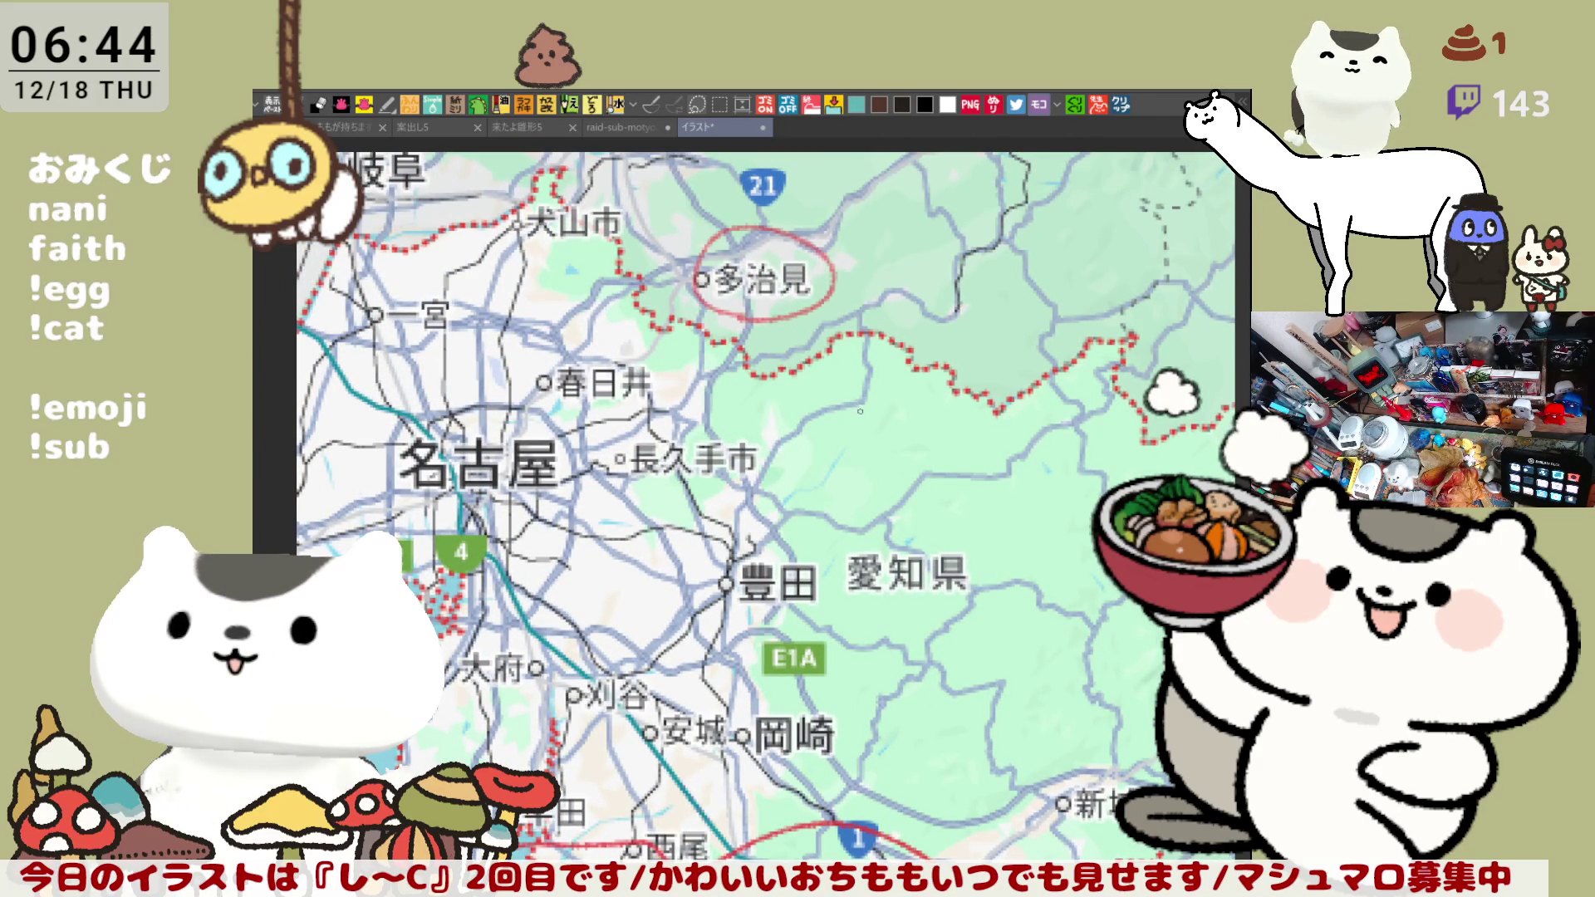
{"action": "left_click_drag", "start_coordinate": [863, 622], "coordinate": [851, 470]}
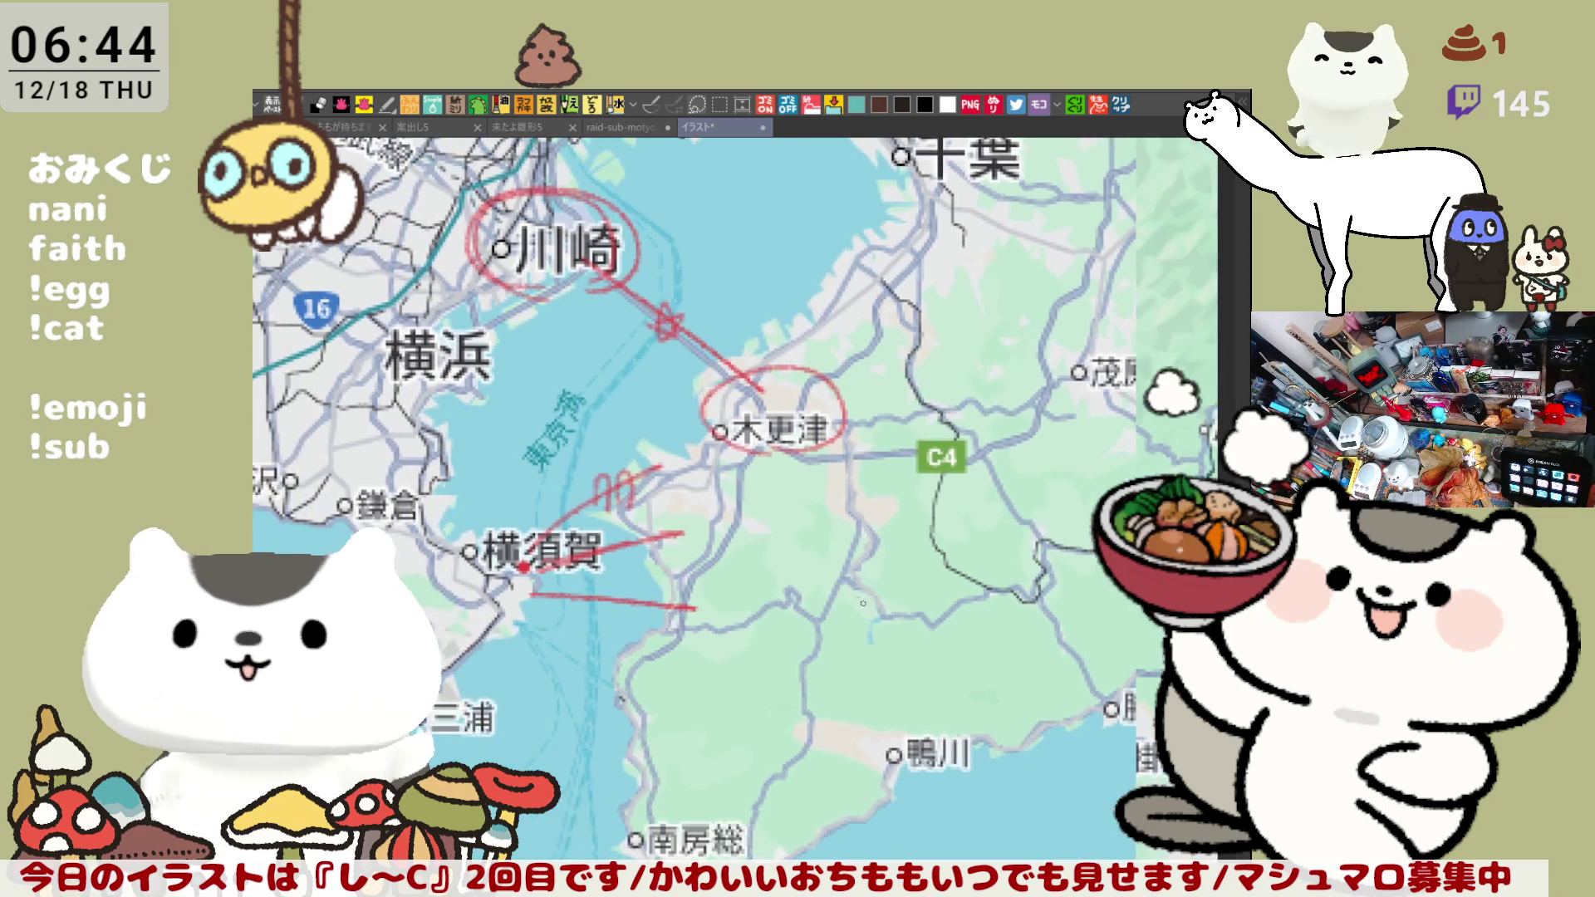
{"action": "mouse_move", "coordinate": [811, 525]}
{"action": "left_mouse_down"}
{"action": "mouse_move", "coordinate": [818, 557]}
{"action": "mouse_move", "coordinate": [876, 610]}
{"action": "left_mouse_up"}
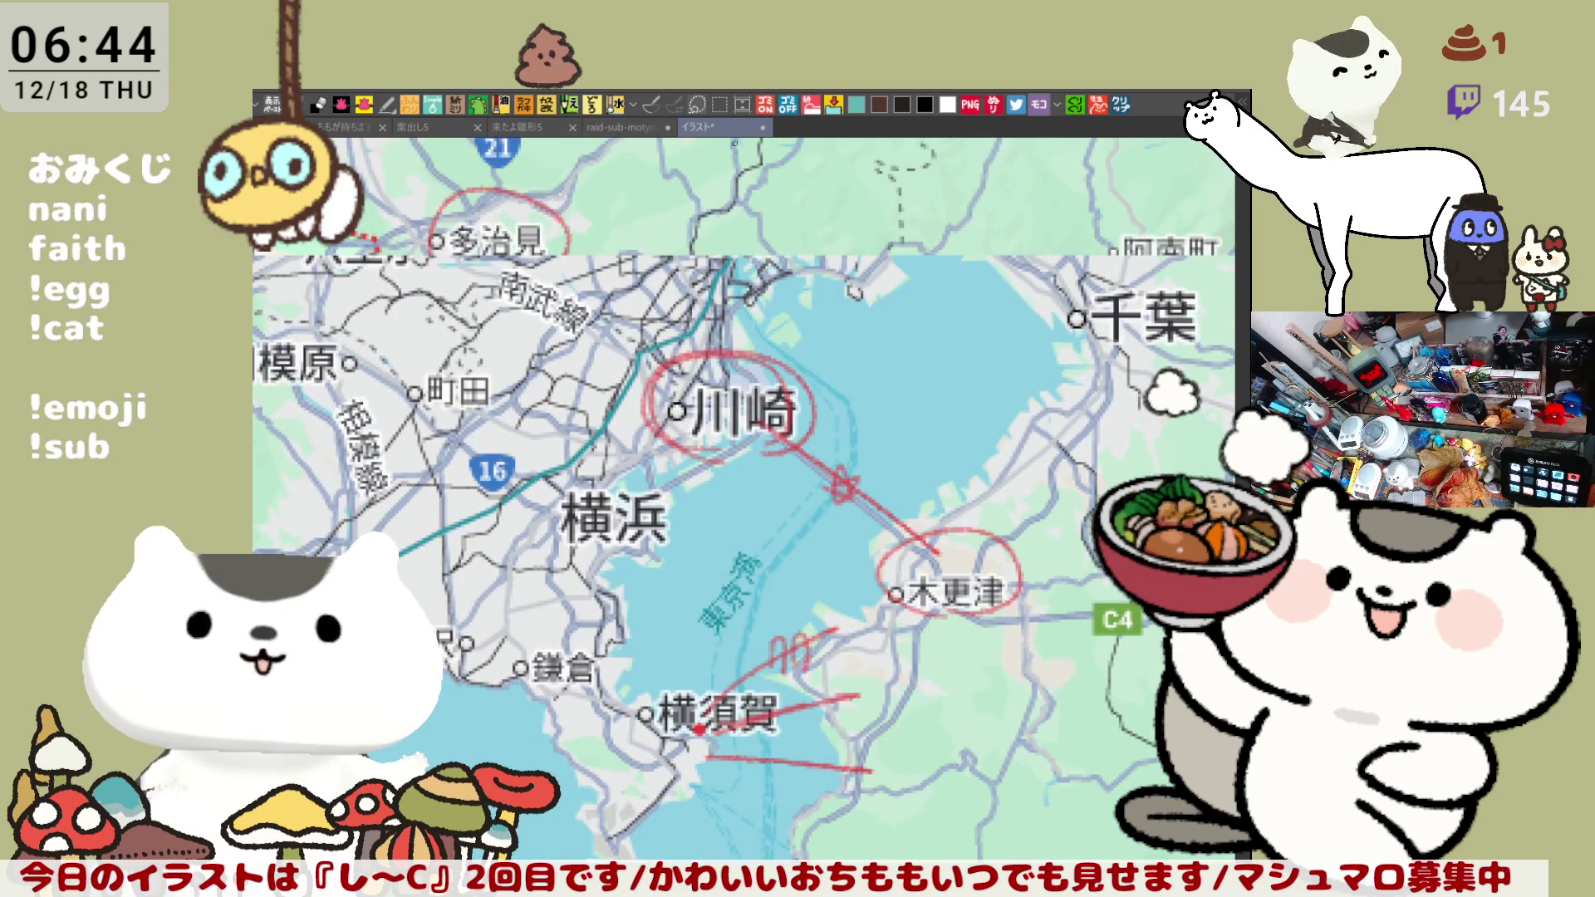
- Close the map illustration and show the whole helmeted character, mirrored horizontally and centred
{"action": "left_click", "coordinate": [762, 127]}
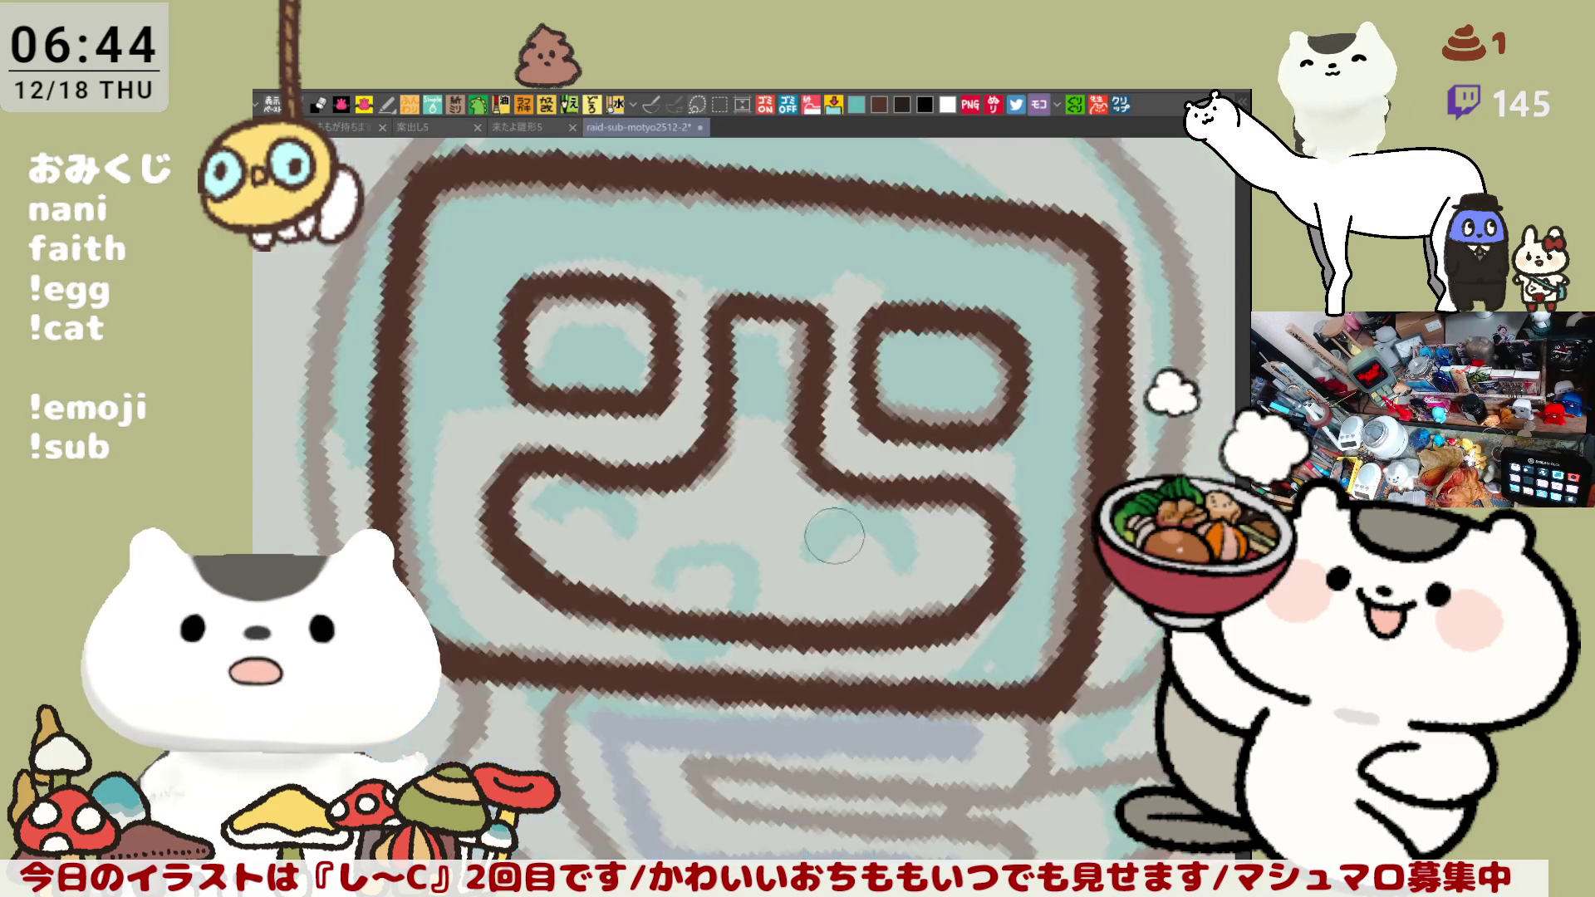
{"action": "left_click_drag", "start_coordinate": [834, 535], "coordinate": [942, 553]}
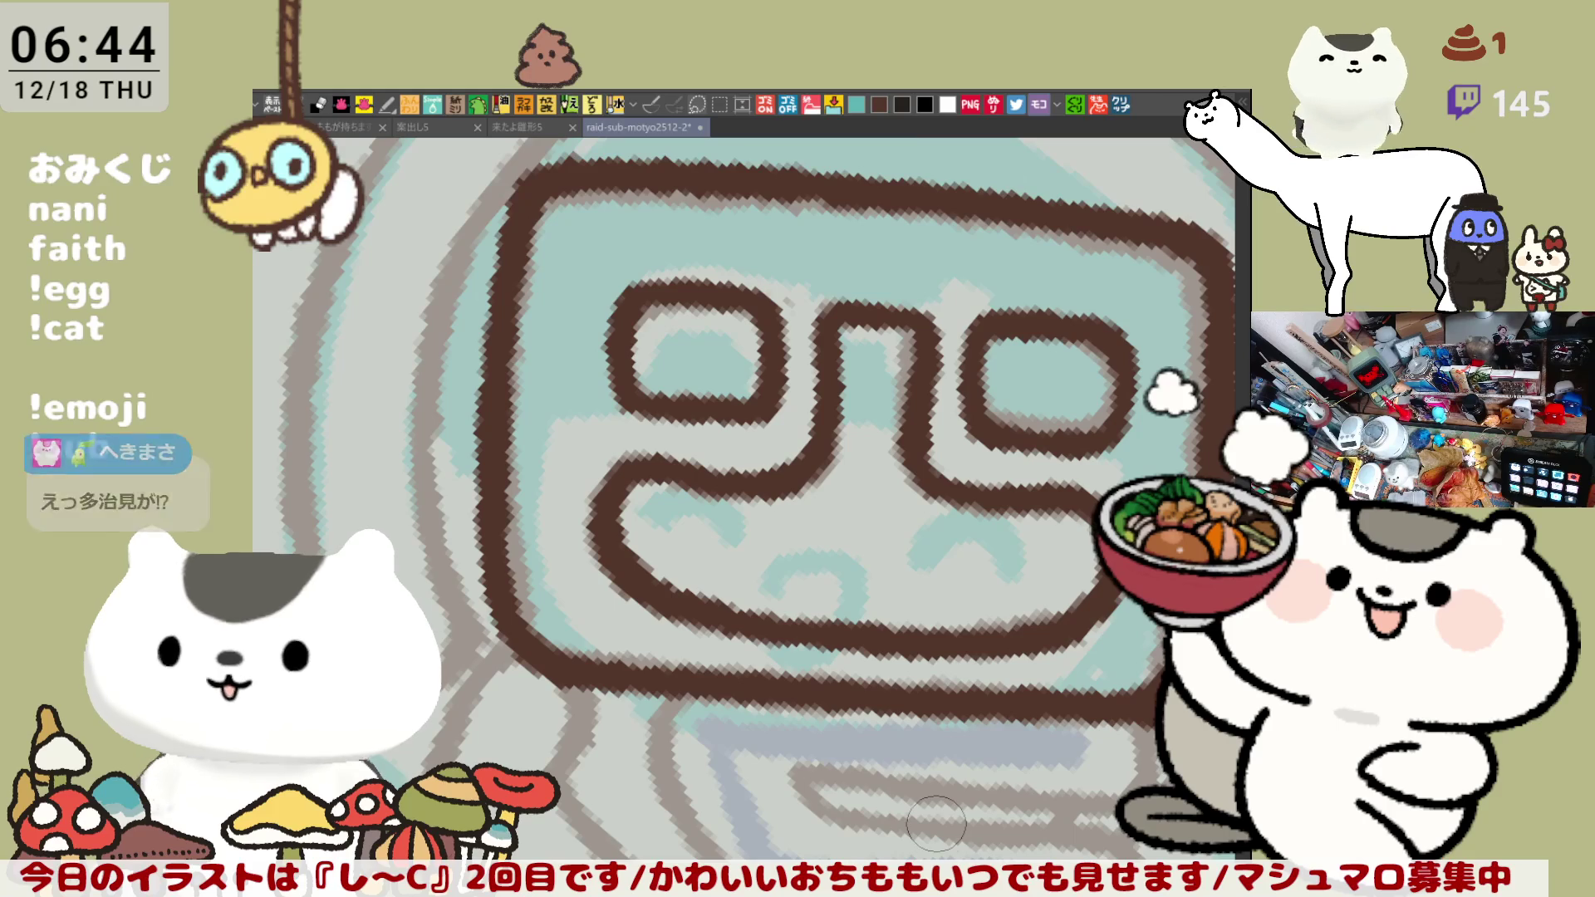
{"action": "scroll", "coordinate": [821, 719], "scroll_direction": "down", "scroll_amount": 2}
{"action": "scroll", "coordinate": [821, 719], "scroll_direction": "down", "scroll_amount": 3}
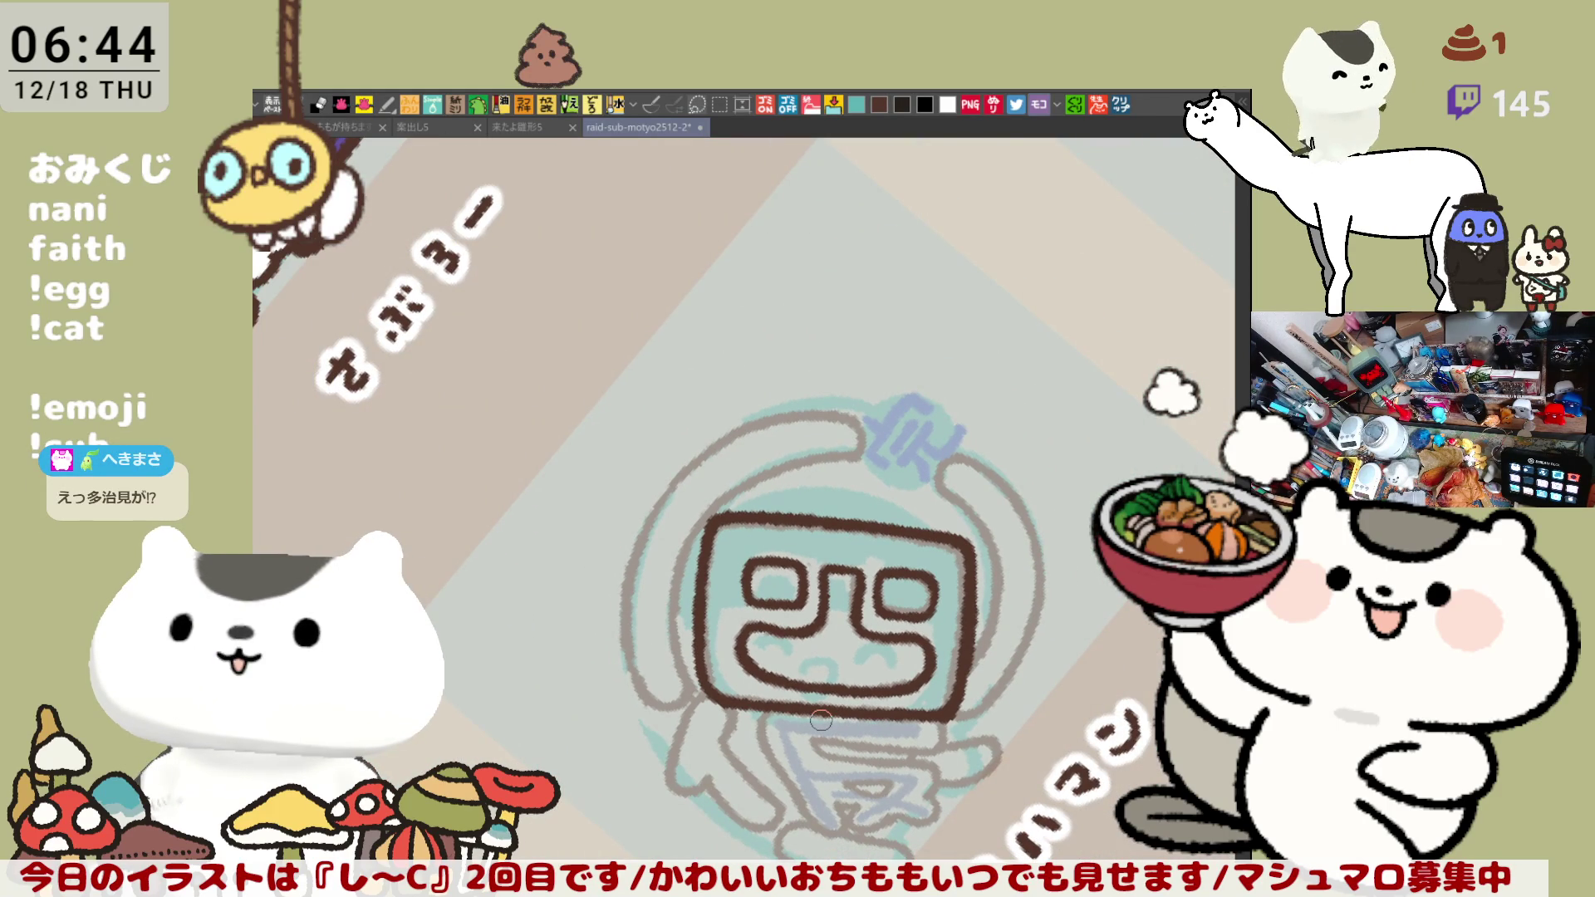
{"action": "key", "text": "h"}
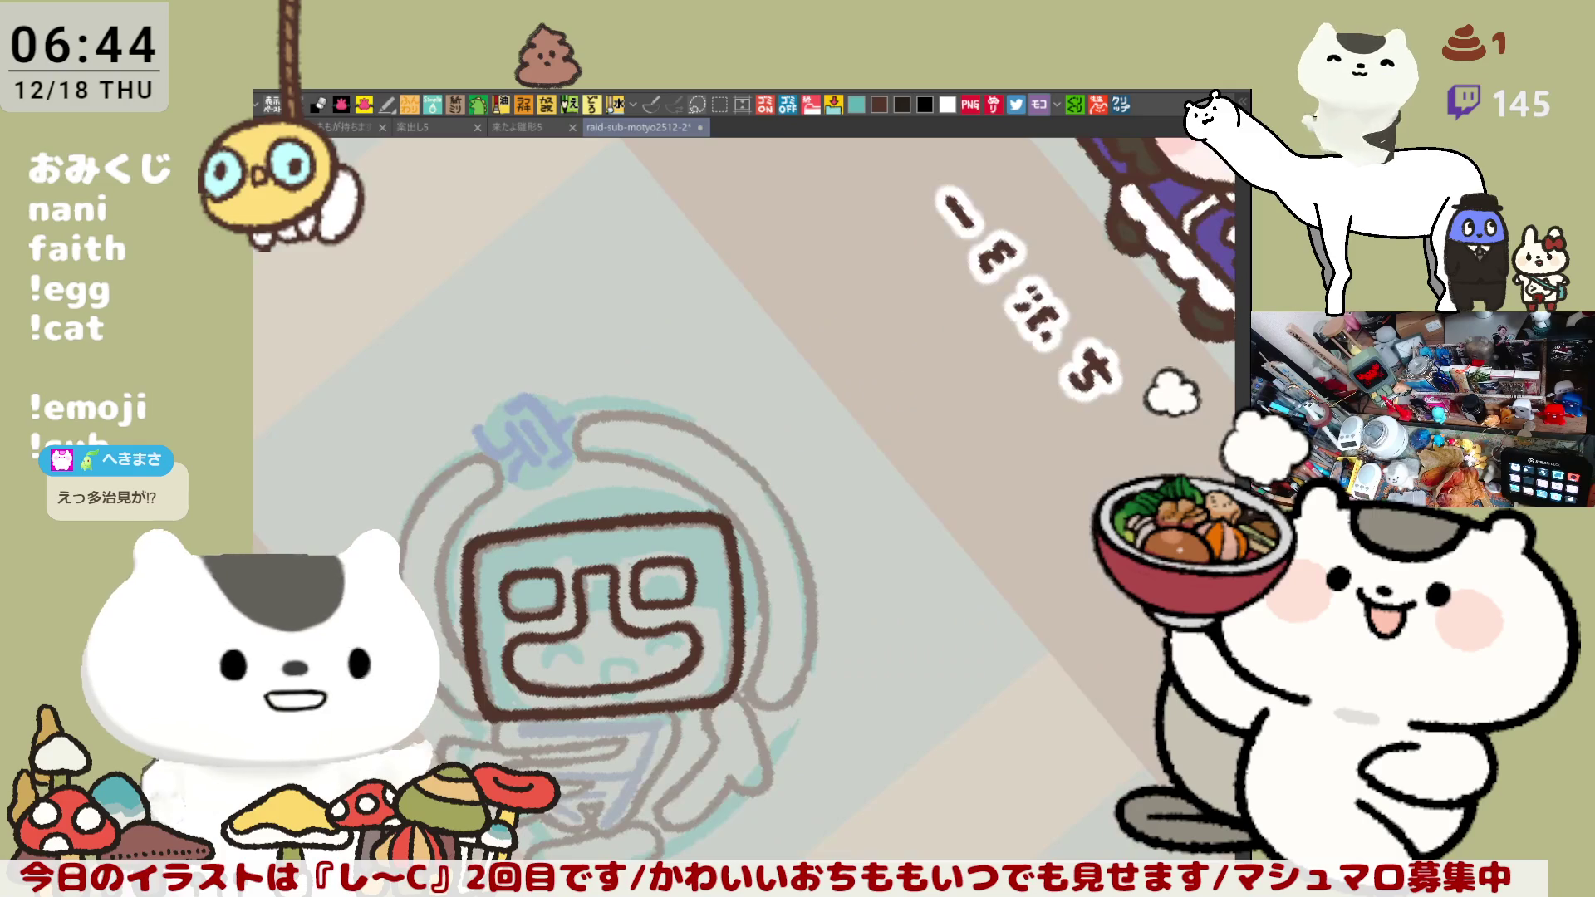
{"action": "left_click_drag", "start_coordinate": [471, 583], "coordinate": [687, 510]}
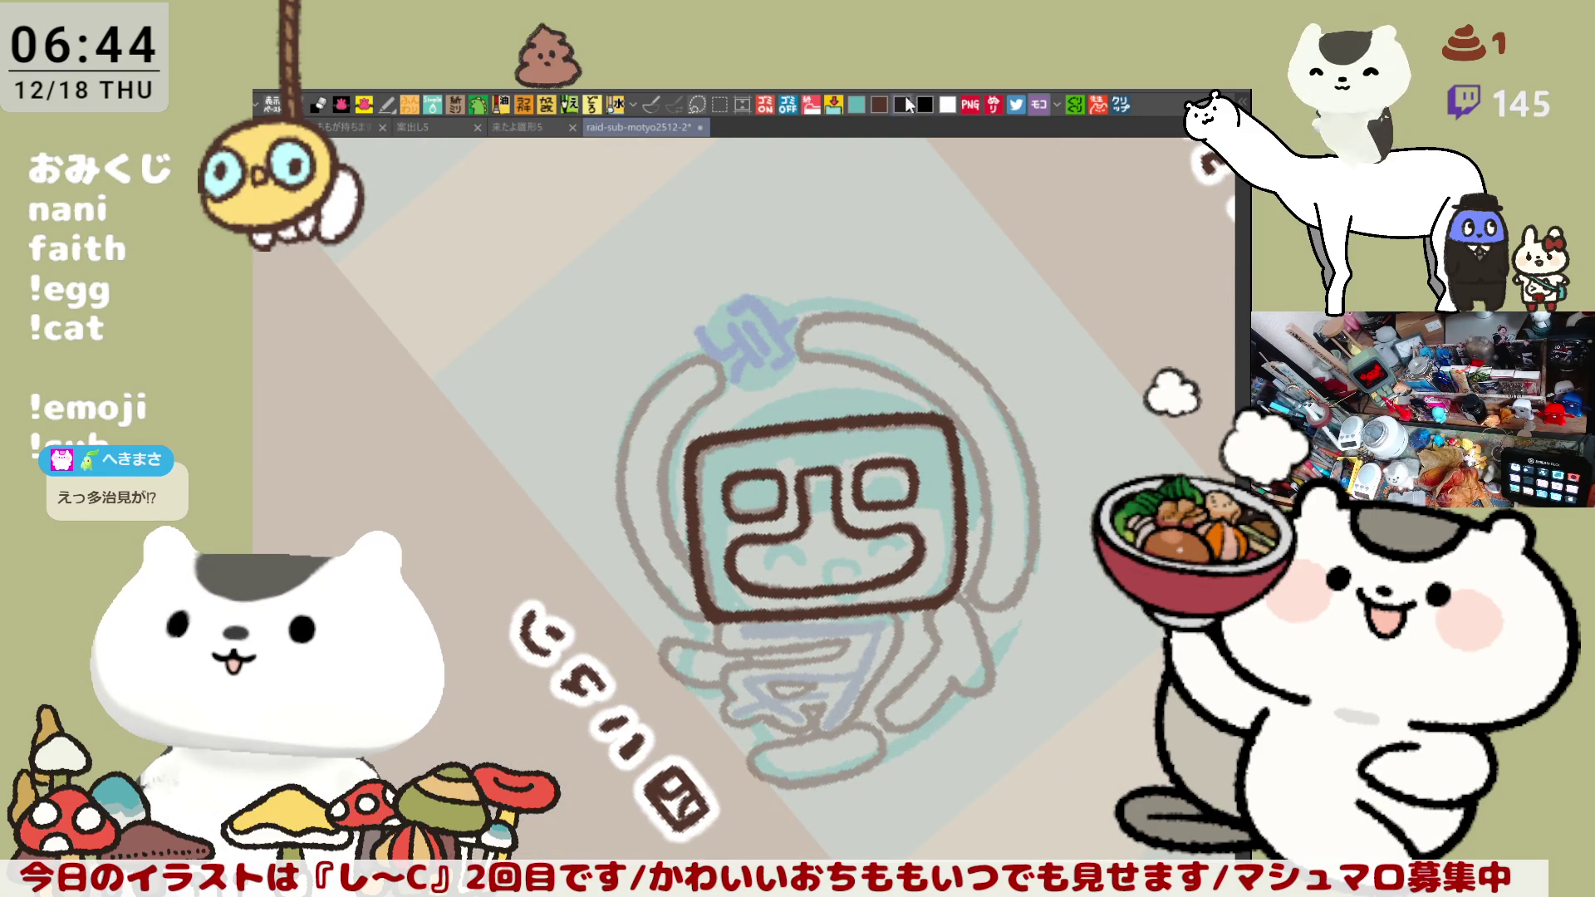
- Try a hook stroke at the helmet top several times, ending with it removed
{"action": "left_click_drag", "start_coordinate": [802, 323], "coordinate": [846, 364]}
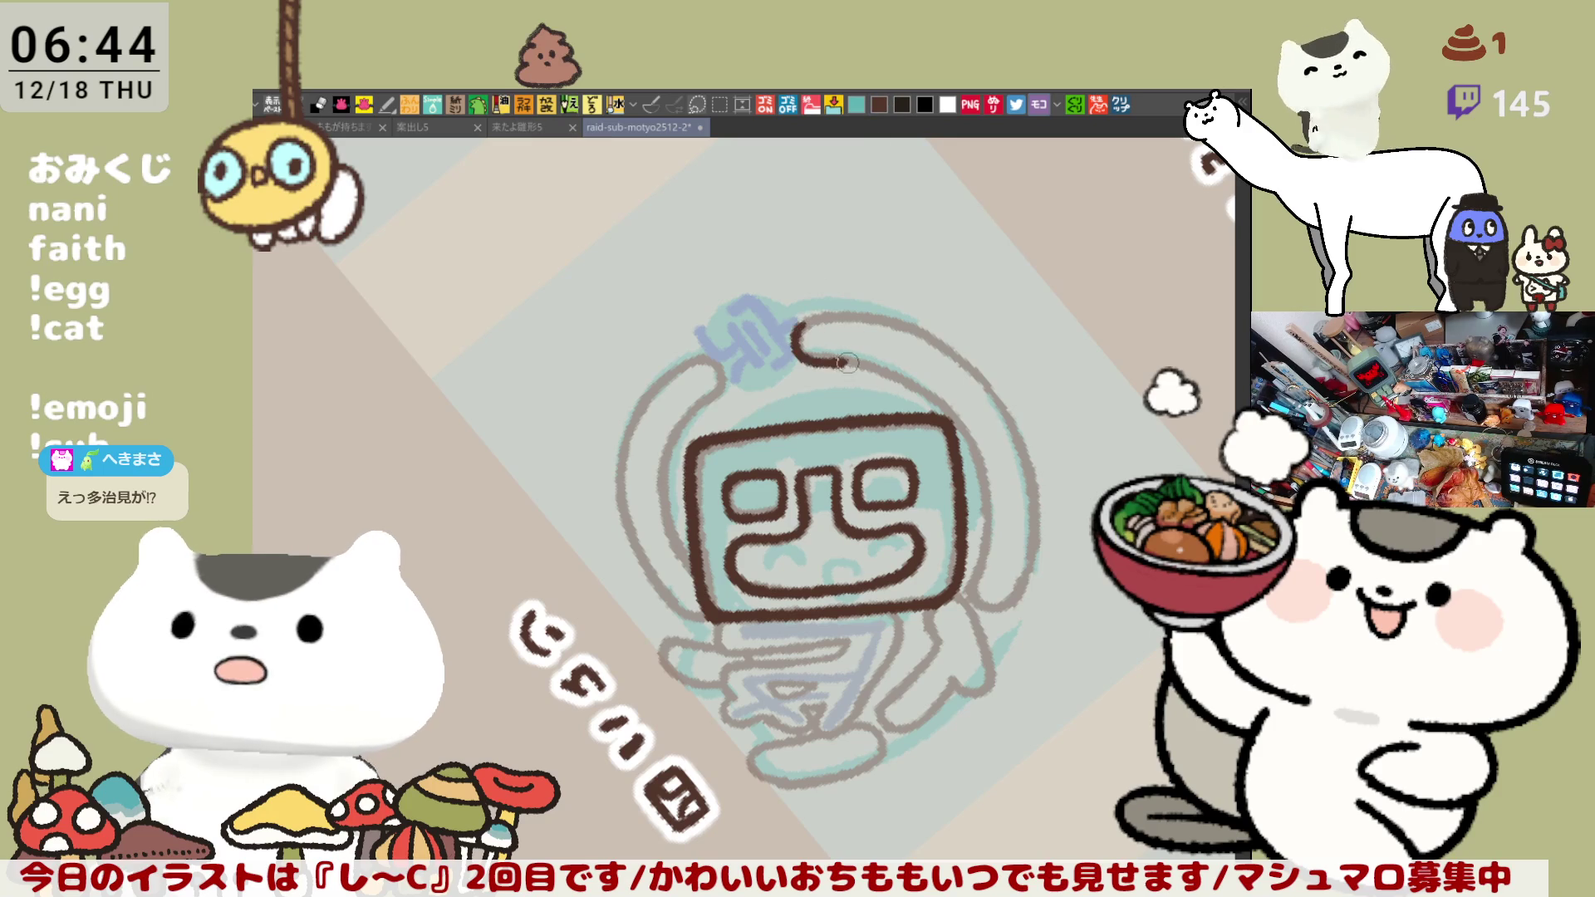
{"action": "key", "text": "ctrl+z"}
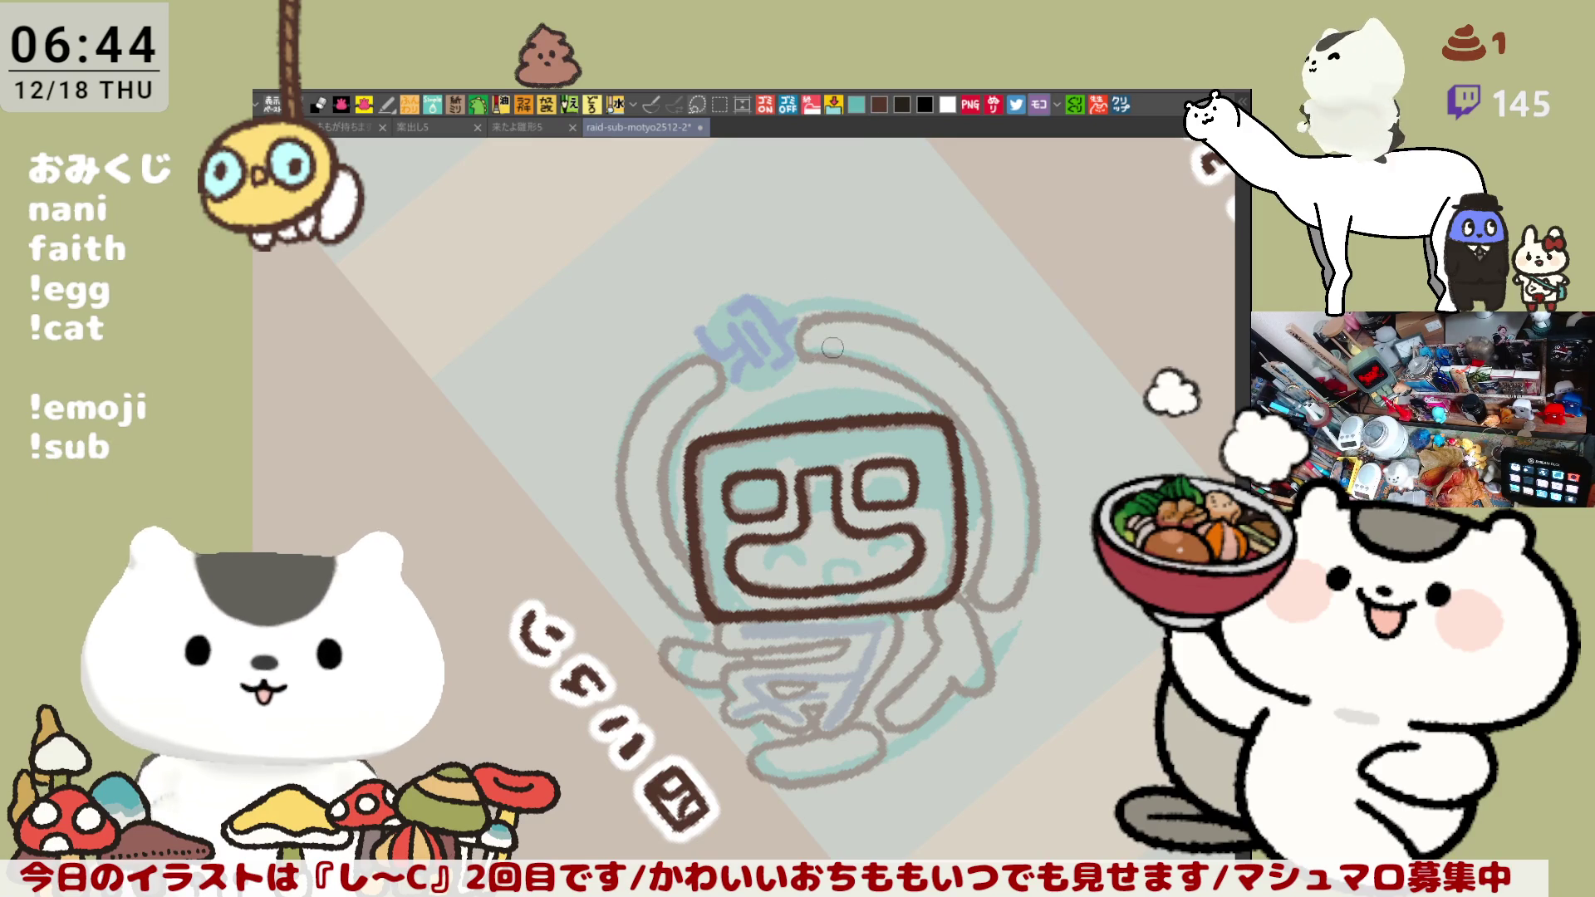
{"action": "left_click_drag", "start_coordinate": [799, 330], "coordinate": [874, 371]}
{"action": "key", "text": "ctrl+z"}
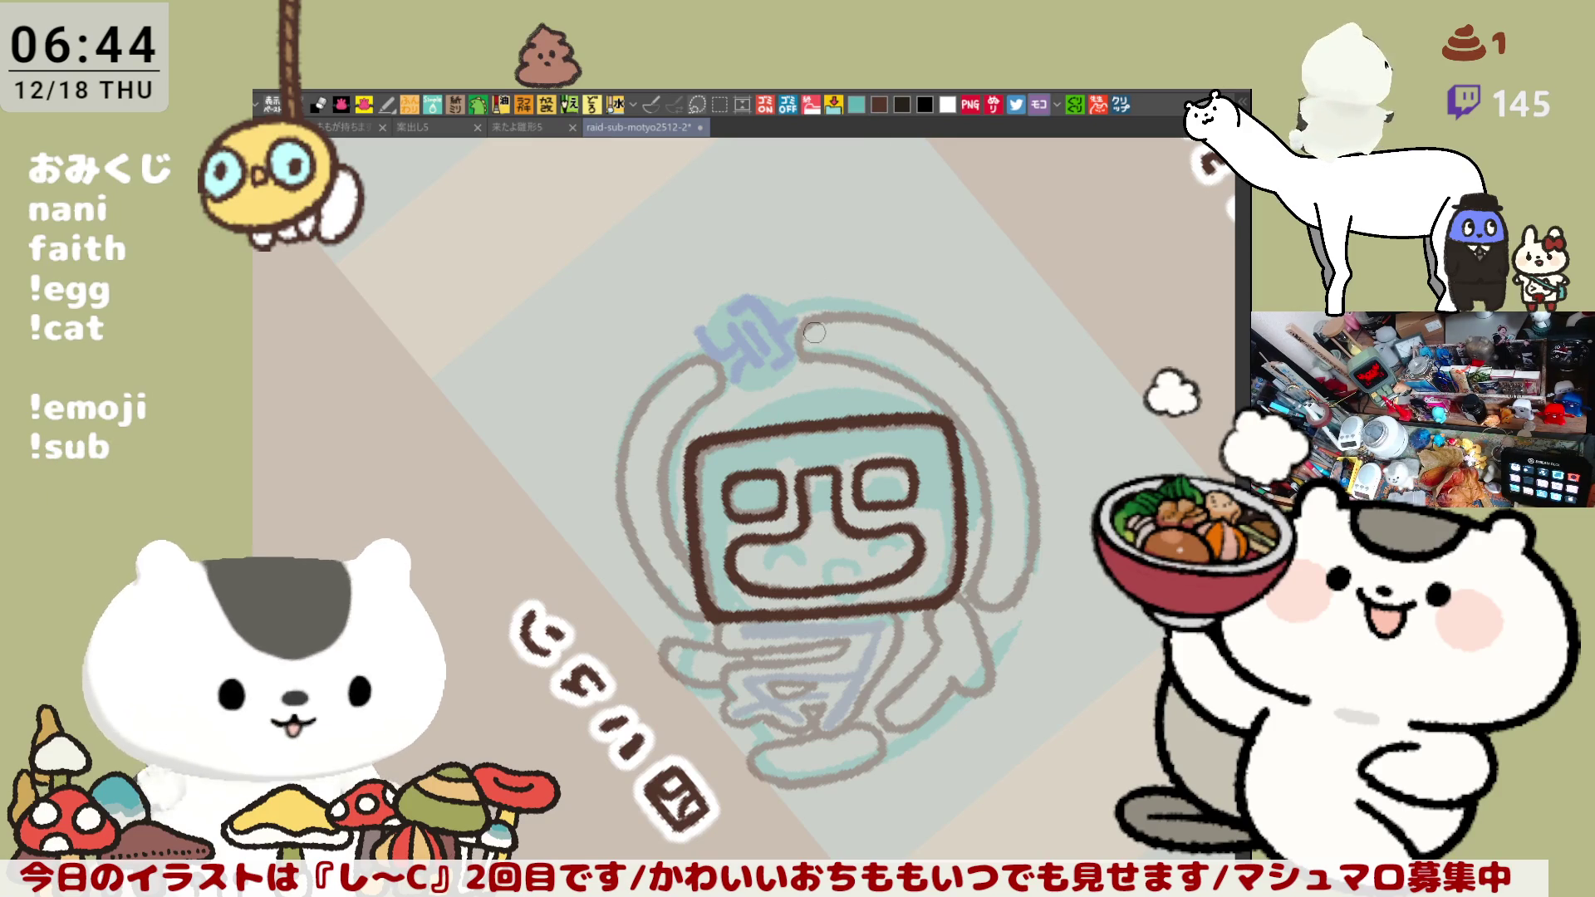
{"action": "left_click_drag", "start_coordinate": [797, 320], "coordinate": [872, 366]}
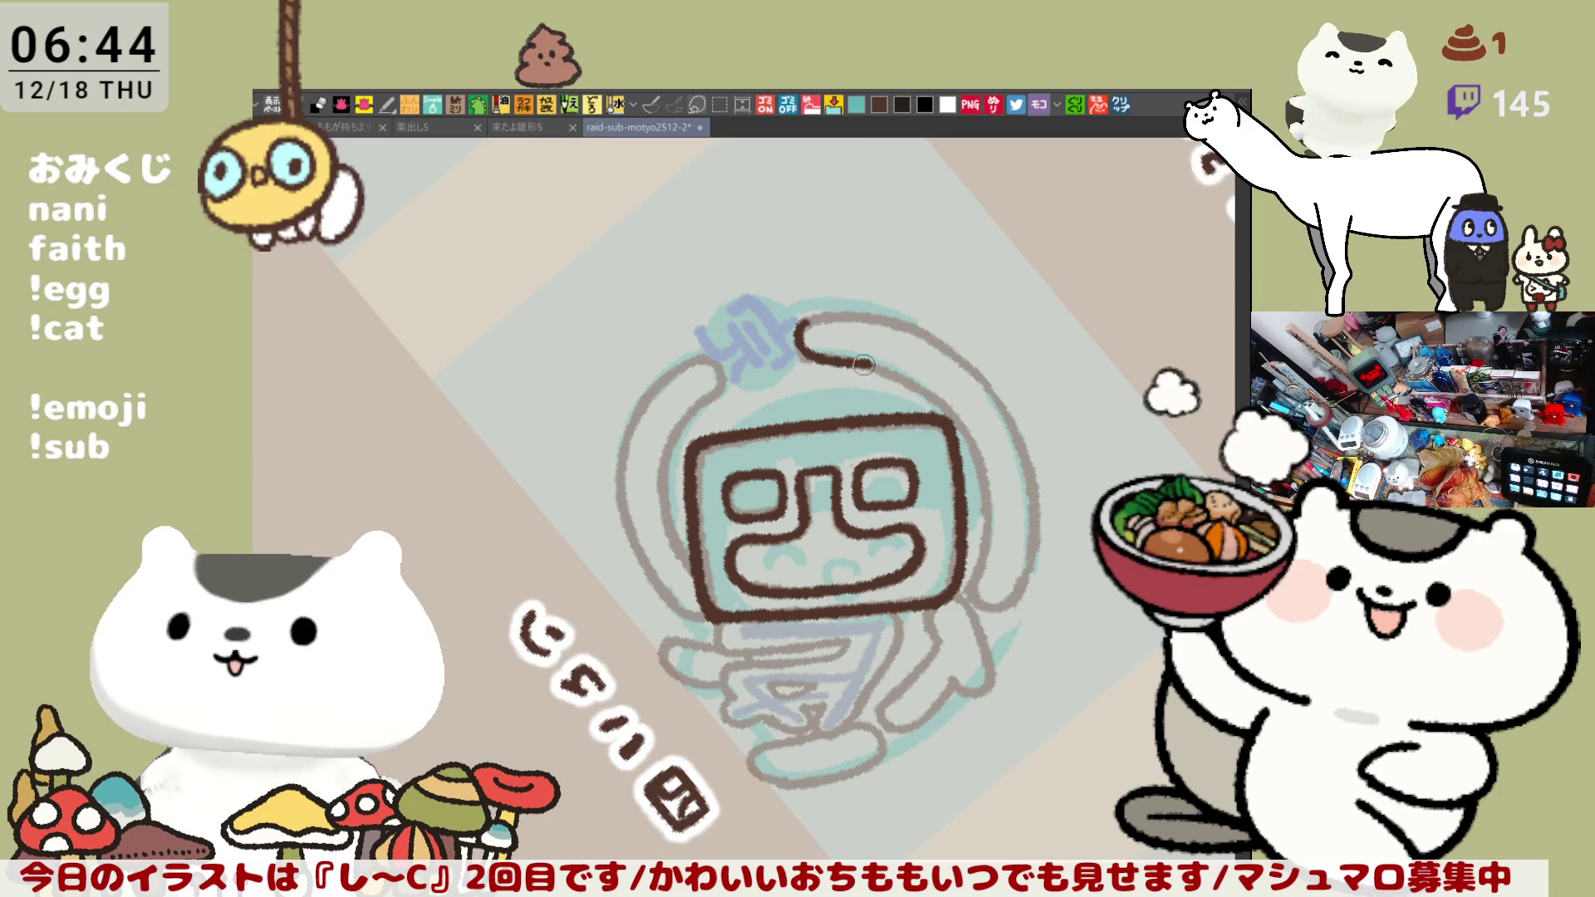
{"action": "key", "text": "ctrl+z"}
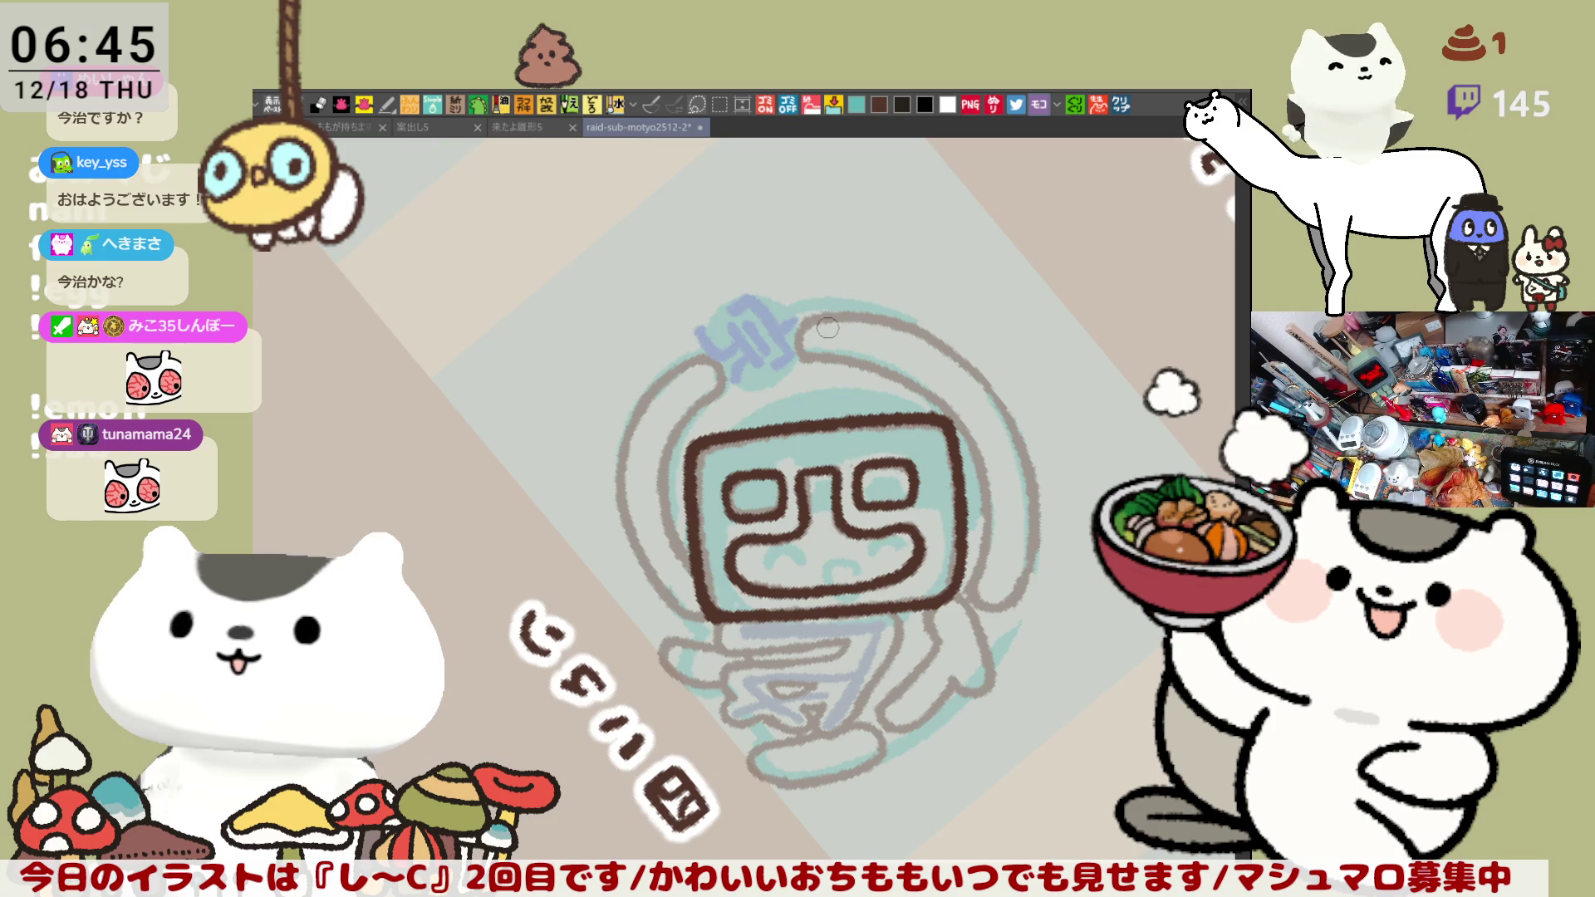
- Draw the brown curved arc across the helmet top, redoing it until it fits
{"action": "mouse_move", "coordinate": [820, 318]}
{"action": "left_mouse_down"}
{"action": "mouse_move", "coordinate": [806, 326]}
{"action": "mouse_move", "coordinate": [853, 364]}
{"action": "mouse_move", "coordinate": [801, 334]}
{"action": "mouse_move", "coordinate": [924, 386]}
{"action": "left_mouse_up"}
{"action": "key", "text": "ctrl+z"}
{"action": "key", "text": "ctrl+z"}
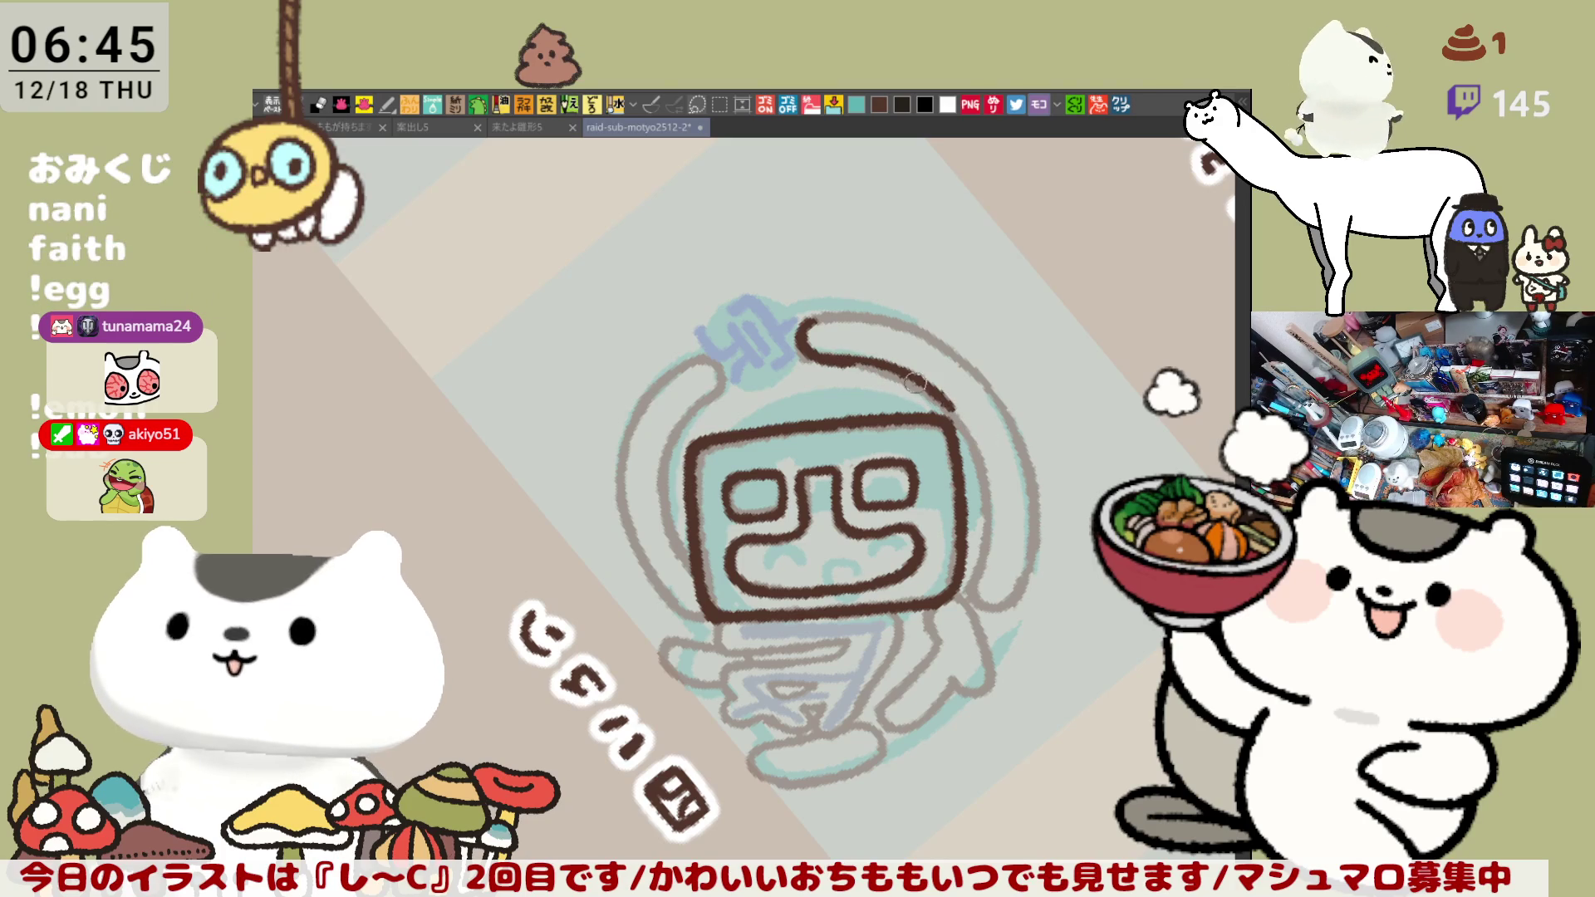
{"action": "mouse_move", "coordinate": [914, 382]}
{"action": "left_mouse_down"}
{"action": "mouse_move", "coordinate": [861, 363]}
{"action": "mouse_move", "coordinate": [945, 400]}
{"action": "left_mouse_up"}
{"action": "key", "text": "ctrl+z"}
{"action": "key", "text": "ctrl+z"}
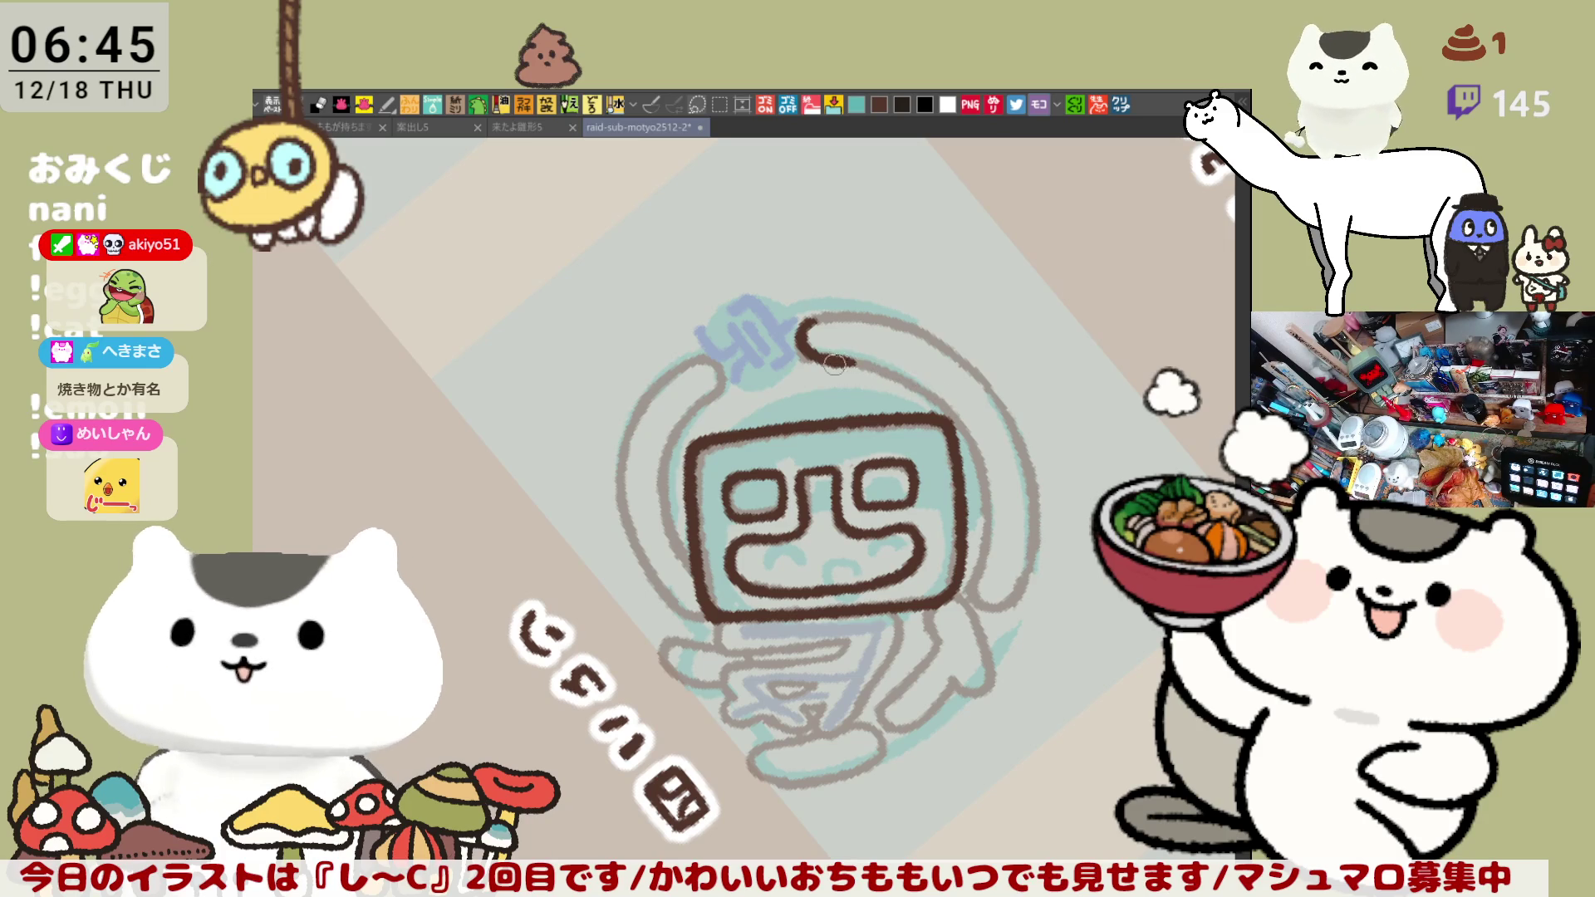
{"action": "mouse_move", "coordinate": [834, 364]}
{"action": "left_mouse_down"}
{"action": "mouse_move", "coordinate": [934, 391]}
{"action": "mouse_move", "coordinate": [965, 420]}
{"action": "left_mouse_up"}
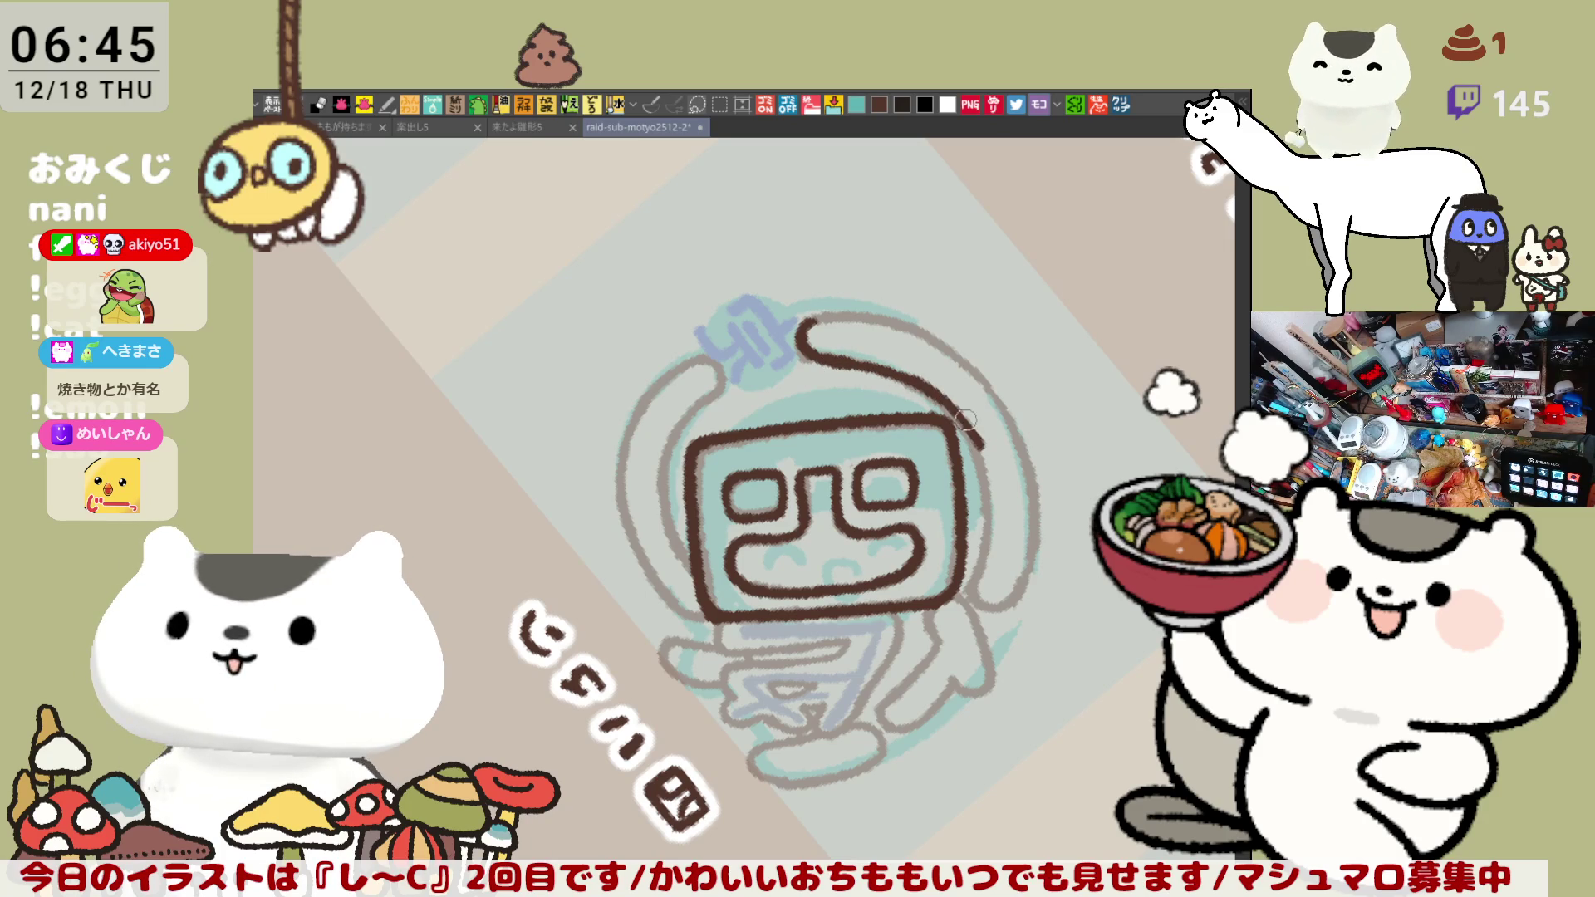
{"action": "key", "text": "ctrl+z"}
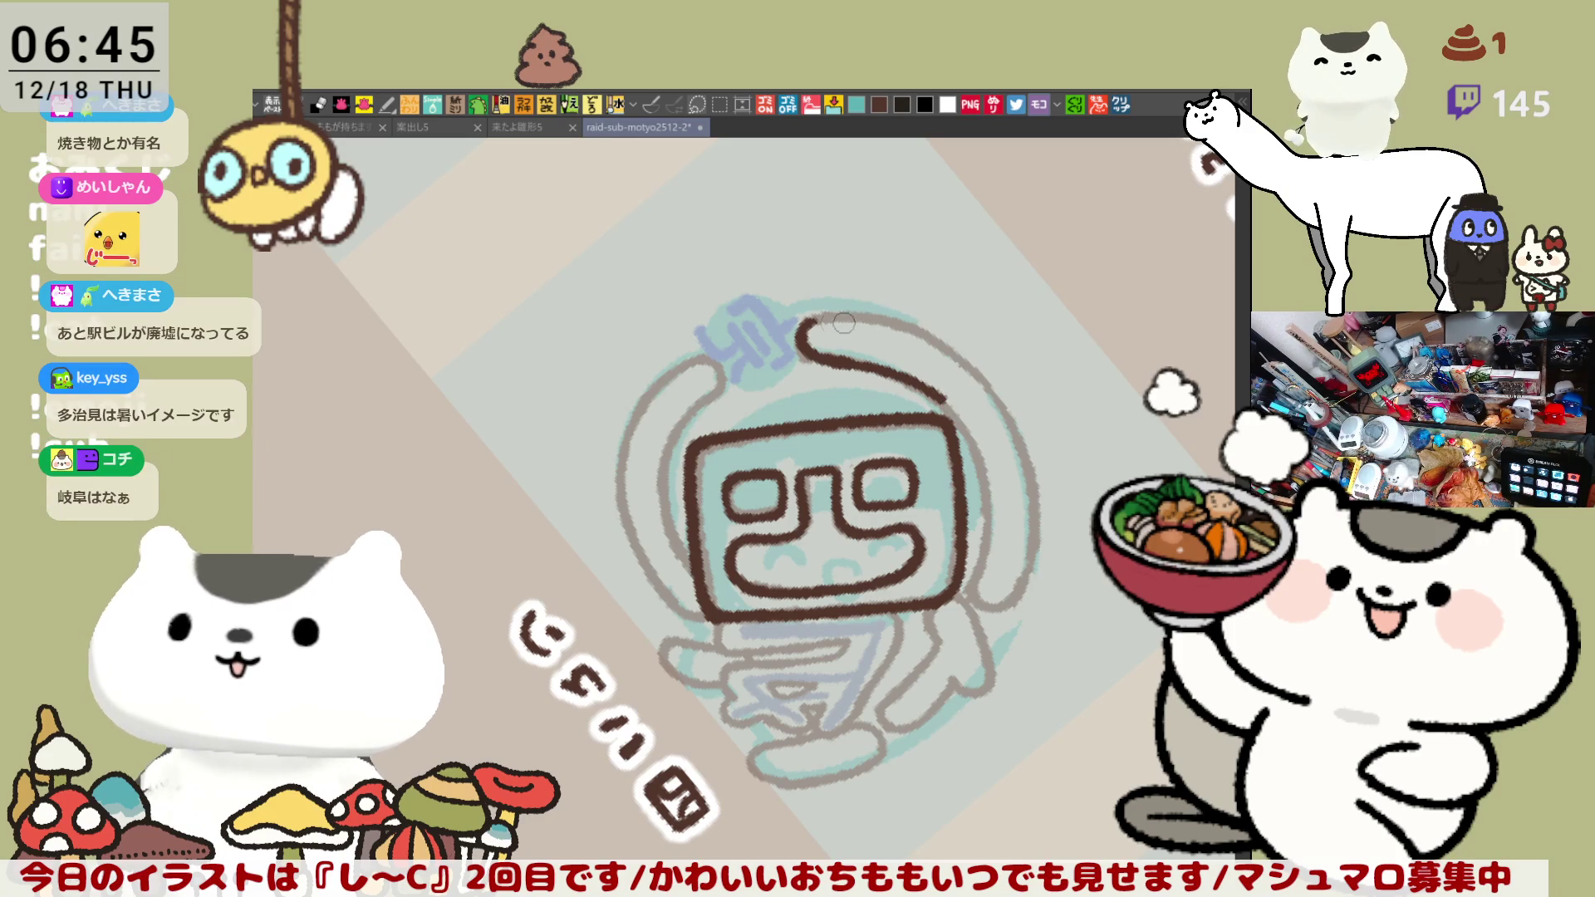
{"action": "left_click_drag", "start_coordinate": [810, 323], "coordinate": [877, 321]}
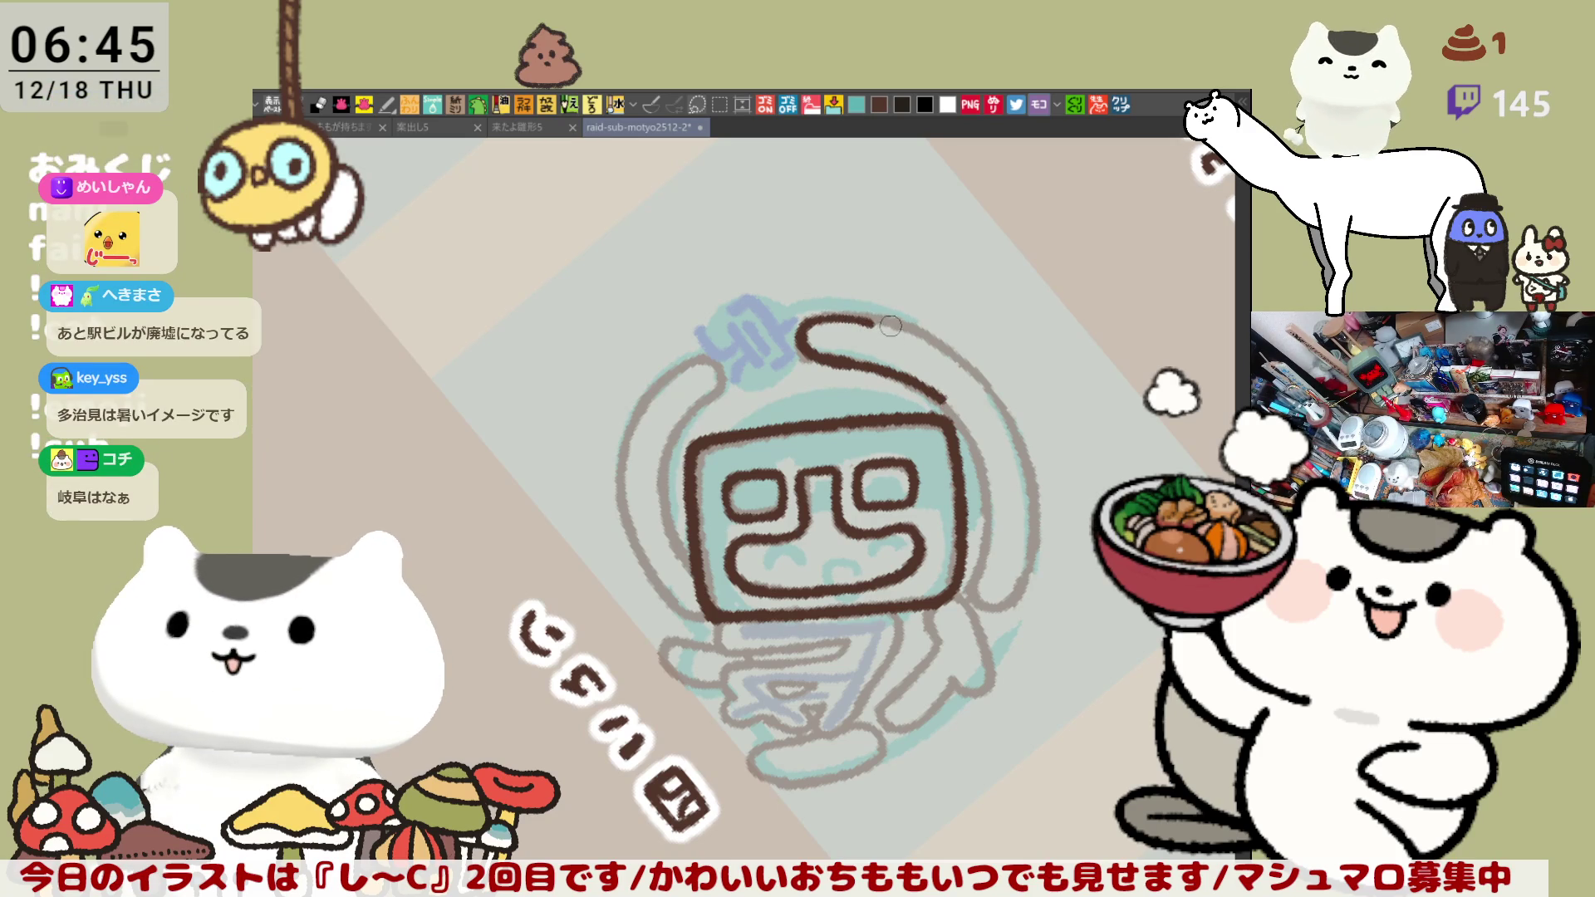
{"action": "key", "text": "ctrl+z"}
{"action": "left_click_drag", "start_coordinate": [807, 324], "coordinate": [937, 338]}
{"action": "key", "text": "ctrl+z"}
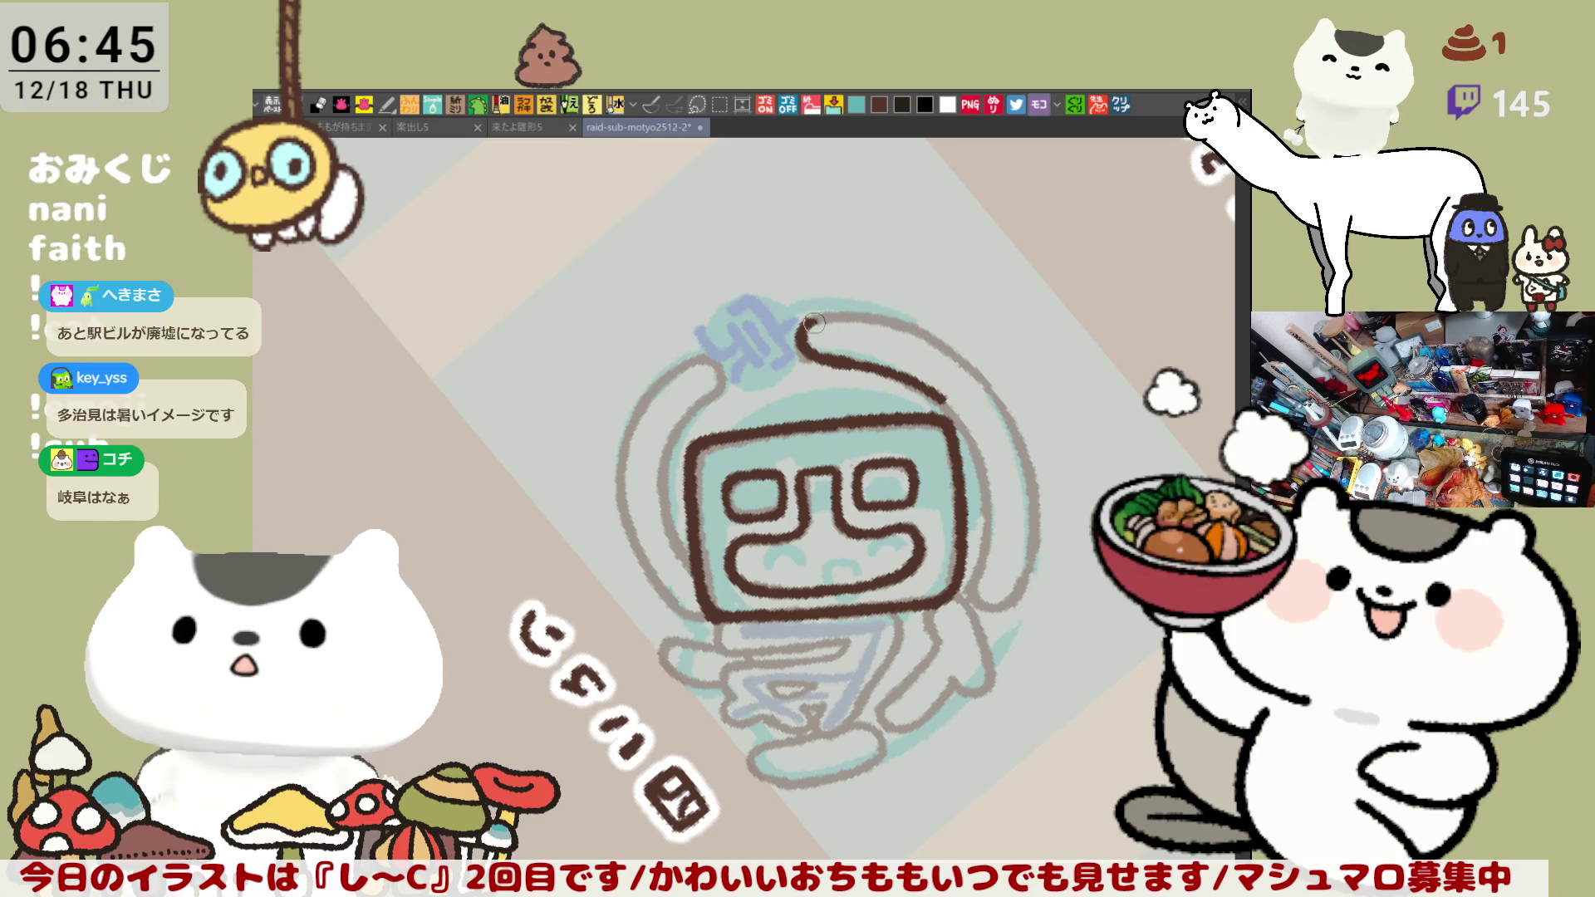
{"action": "mouse_move", "coordinate": [805, 326]}
{"action": "left_mouse_down"}
{"action": "mouse_move", "coordinate": [942, 349]}
{"action": "mouse_move", "coordinate": [955, 407]}
{"action": "mouse_move", "coordinate": [980, 428]}
{"action": "left_mouse_up"}
{"action": "key", "text": "ctrl+z"}
- Draw the lower curve running down from the helmet arc, retrying it several times
{"action": "key", "text": "ctrl+z"}
{"action": "left_click_drag", "start_coordinate": [851, 359], "coordinate": [969, 429]}
{"action": "key", "text": "ctrl+z"}
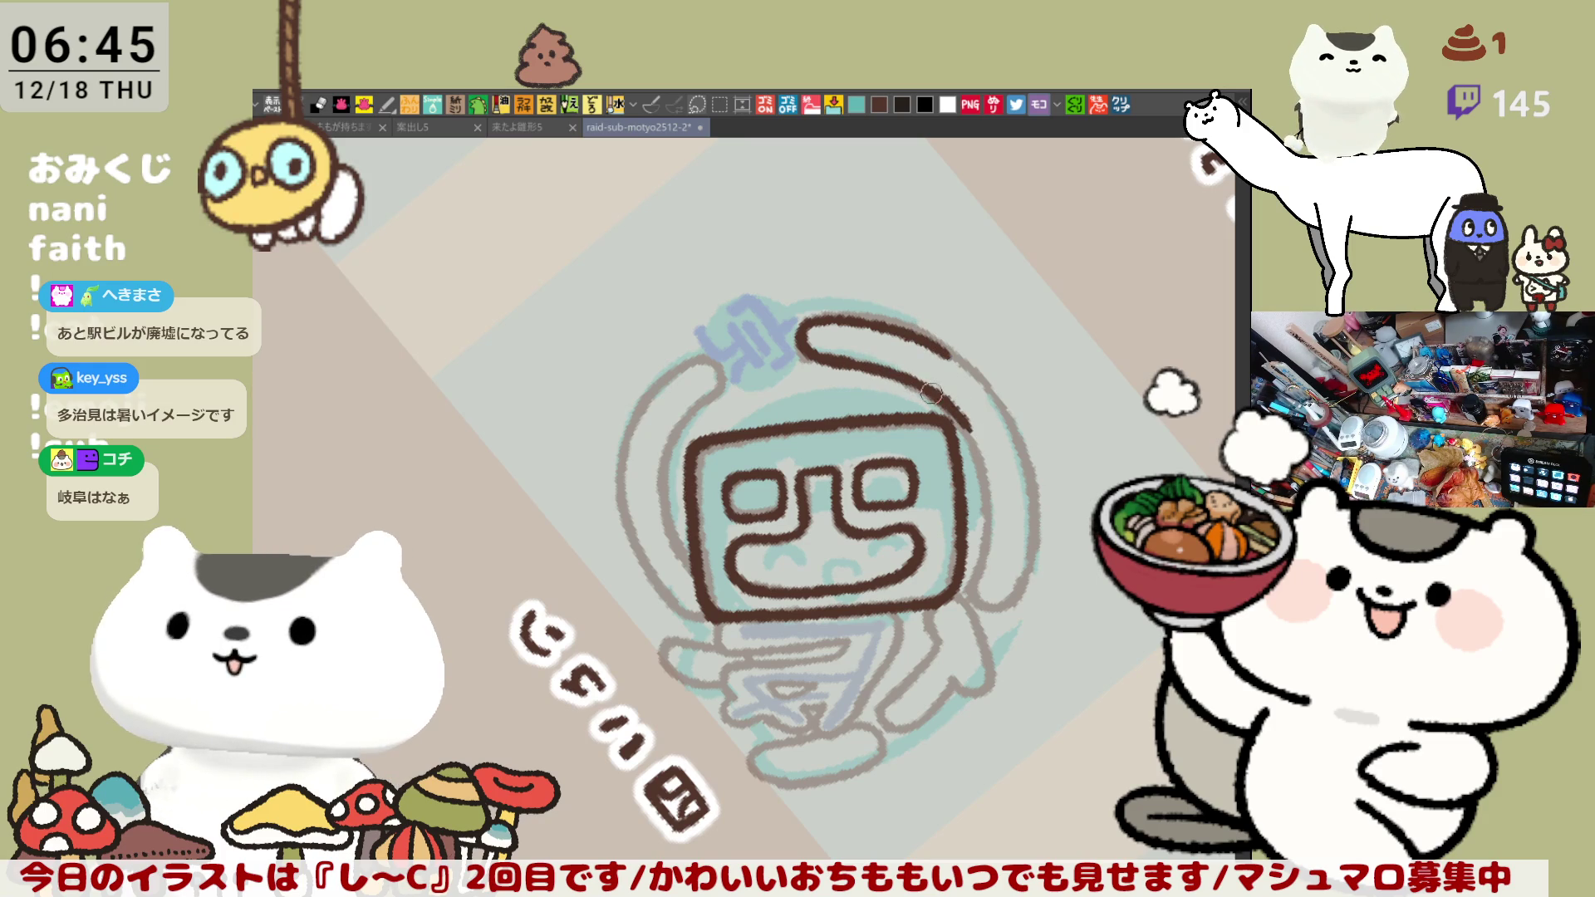
{"action": "key", "text": "ctrl+z"}
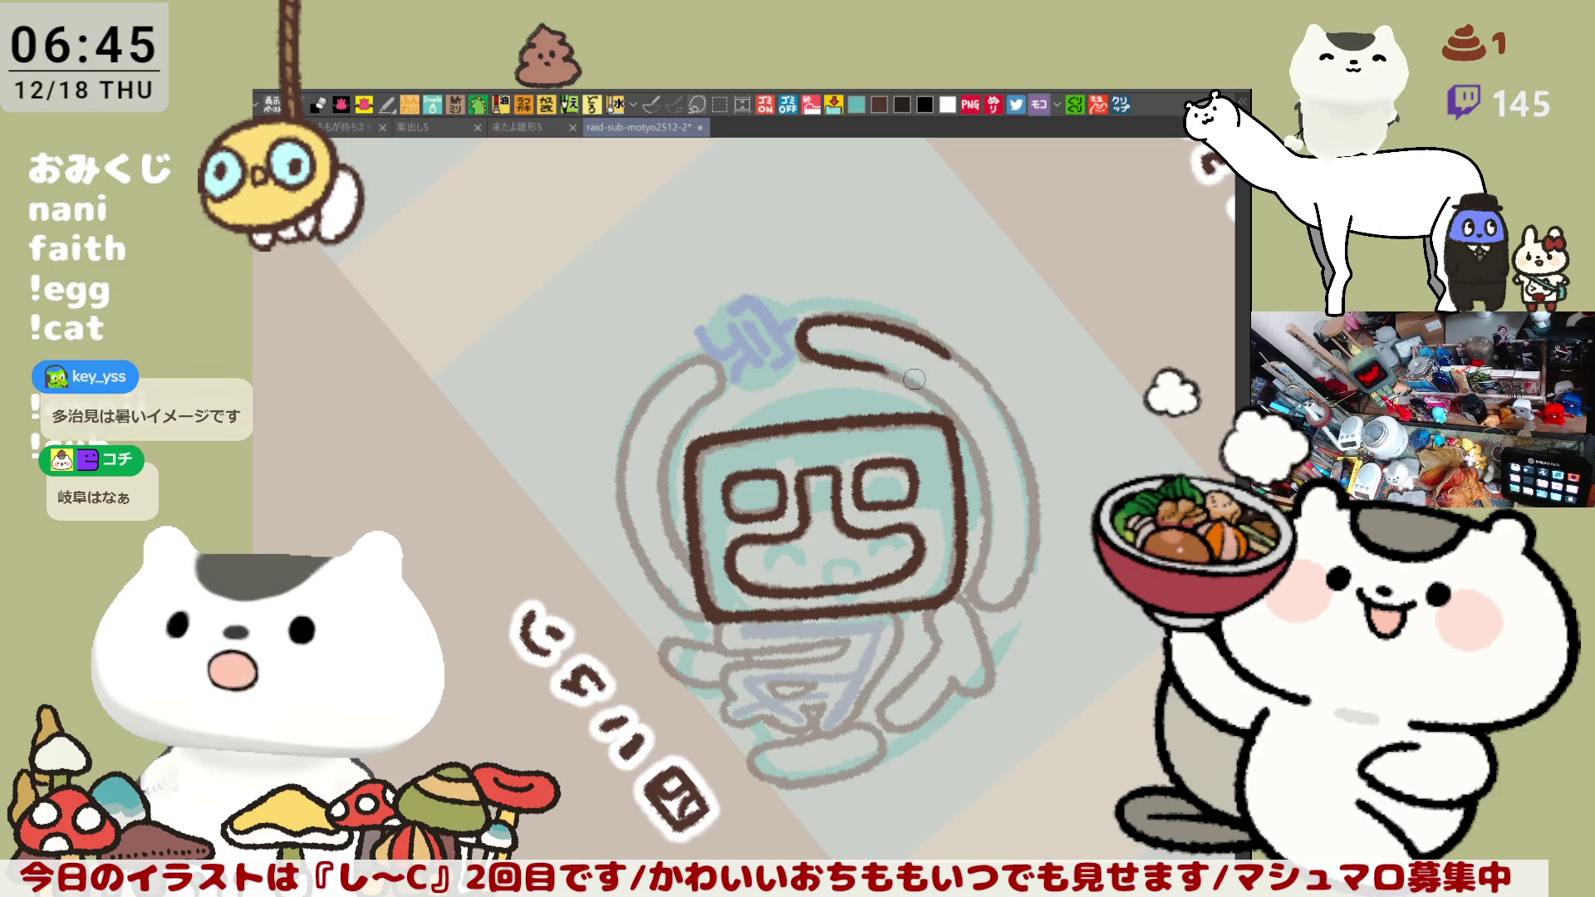
{"action": "left_click_drag", "start_coordinate": [851, 362], "coordinate": [944, 399]}
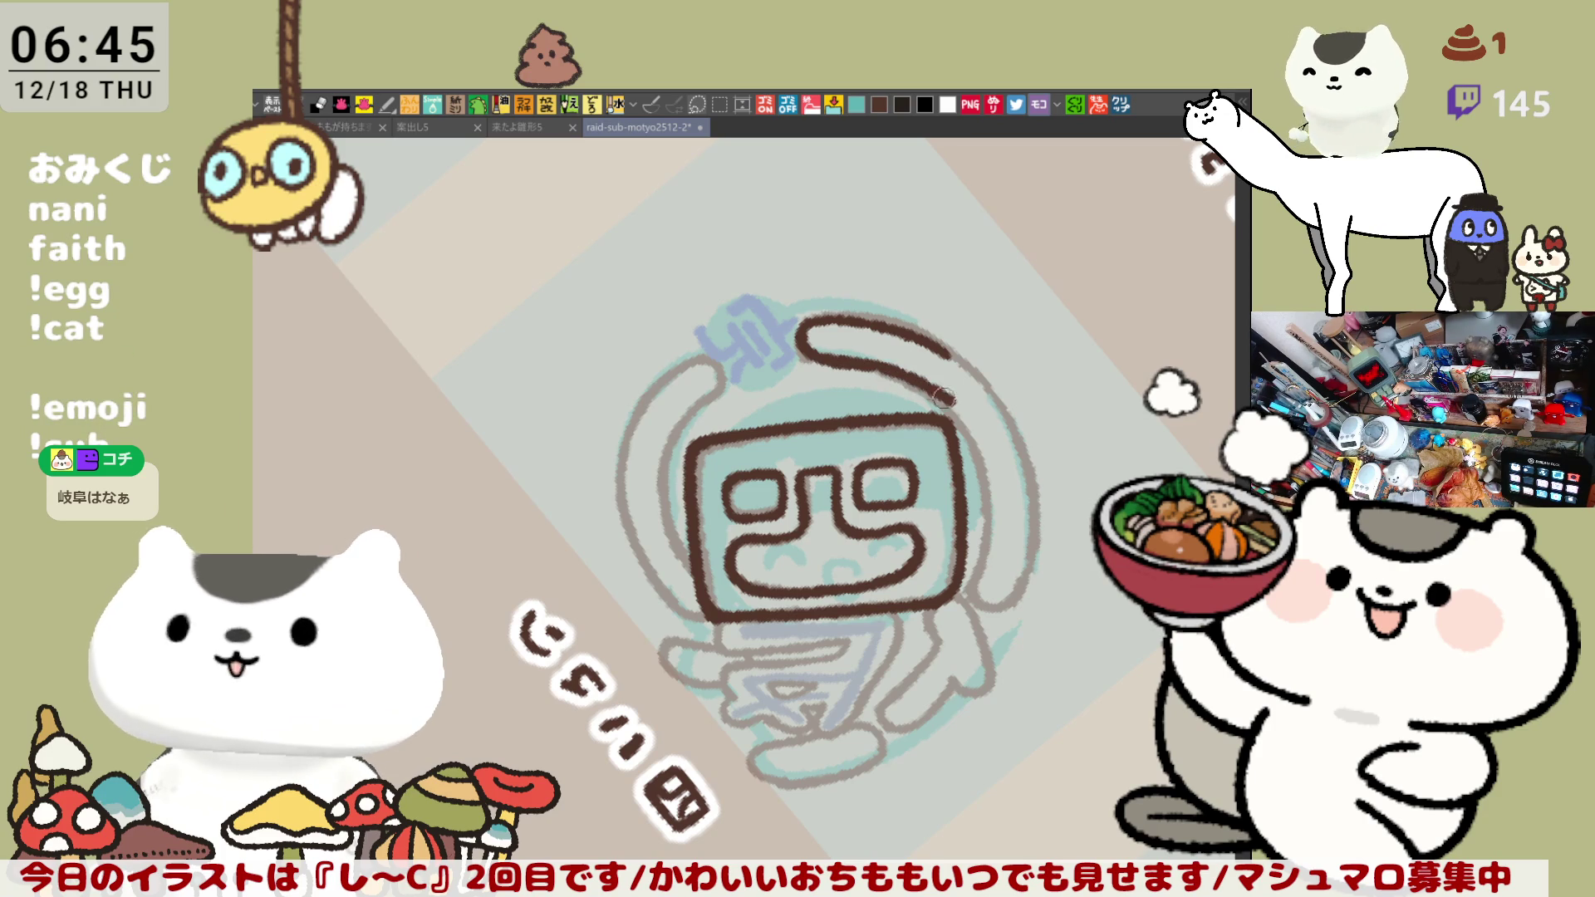
{"action": "key", "text": "ctrl+z"}
{"action": "left_click_drag", "start_coordinate": [848, 362], "coordinate": [959, 419]}
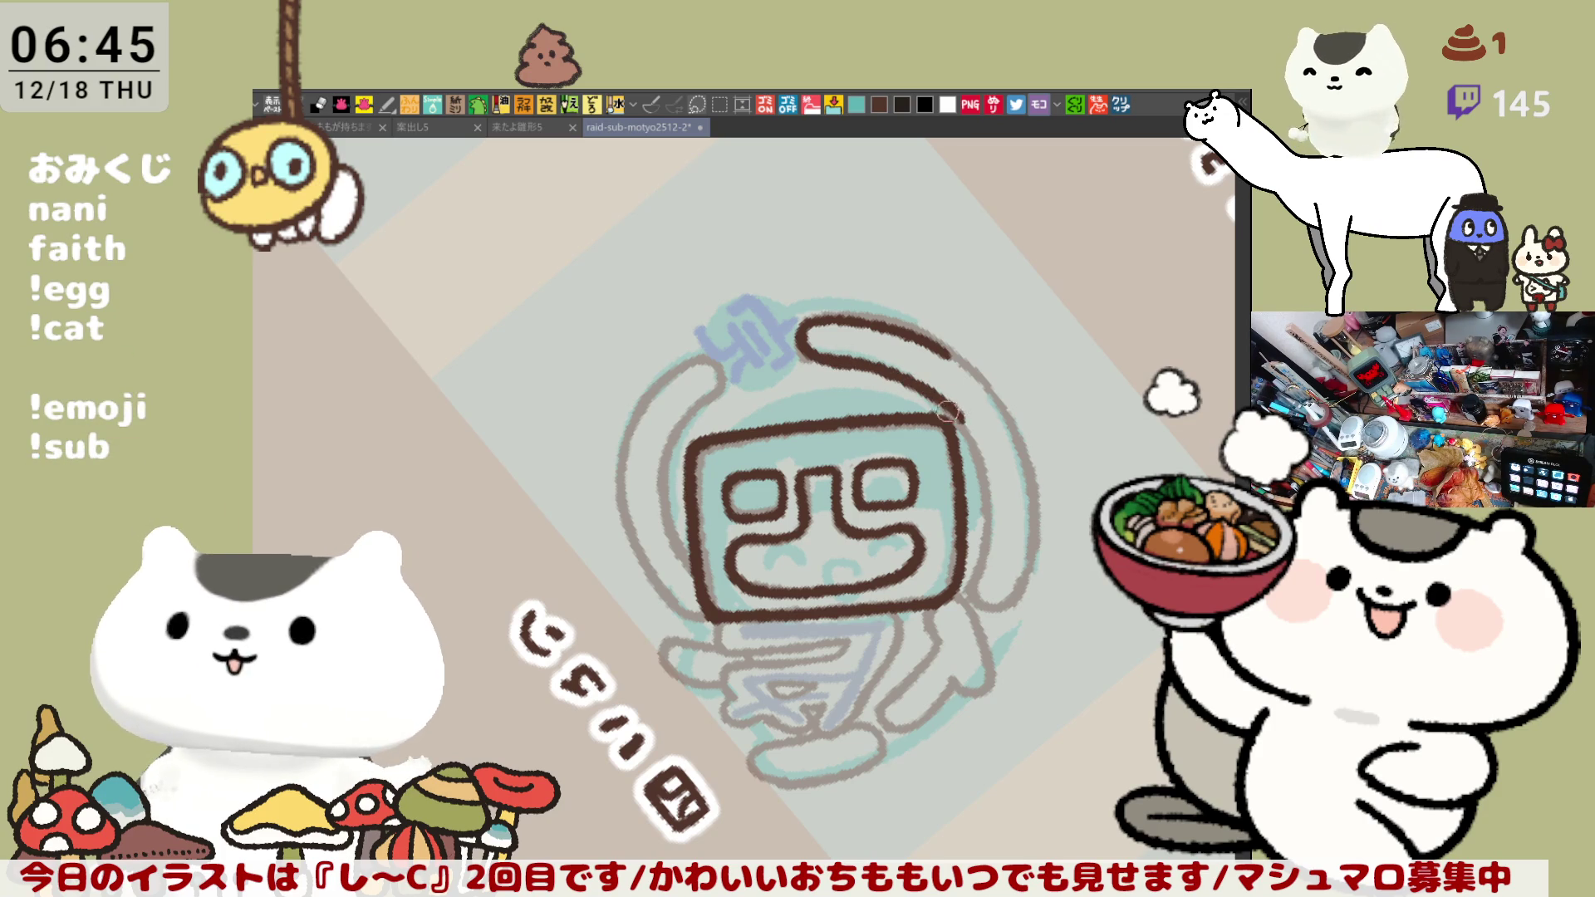
{"action": "key", "text": "ctrl+z"}
{"action": "mouse_move", "coordinate": [863, 359]}
{"action": "left_mouse_down"}
{"action": "mouse_move", "coordinate": [940, 402]}
{"action": "mouse_move", "coordinate": [996, 481]}
{"action": "left_mouse_up"}
{"action": "key", "text": "ctrl+z"}
- Ink the side outline down the helmet, then unflip the canvas and recentre the artwork
{"action": "key", "text": "ctrl+z"}
{"action": "mouse_move", "coordinate": [930, 383]}
{"action": "left_mouse_down"}
{"action": "mouse_move", "coordinate": [982, 470]}
{"action": "mouse_move", "coordinate": [970, 571]}
{"action": "left_mouse_up"}
{"action": "key", "text": "ctrl+z"}
{"action": "left_click_drag", "start_coordinate": [992, 478], "coordinate": [966, 586]}
{"action": "mouse_move", "coordinate": [984, 510]}
{"action": "left_mouse_down"}
{"action": "mouse_move", "coordinate": [964, 582]}
{"action": "mouse_move", "coordinate": [996, 605]}
{"action": "mouse_move", "coordinate": [993, 625]}
{"action": "left_mouse_up"}
{"action": "key", "text": "ctrl+z"}
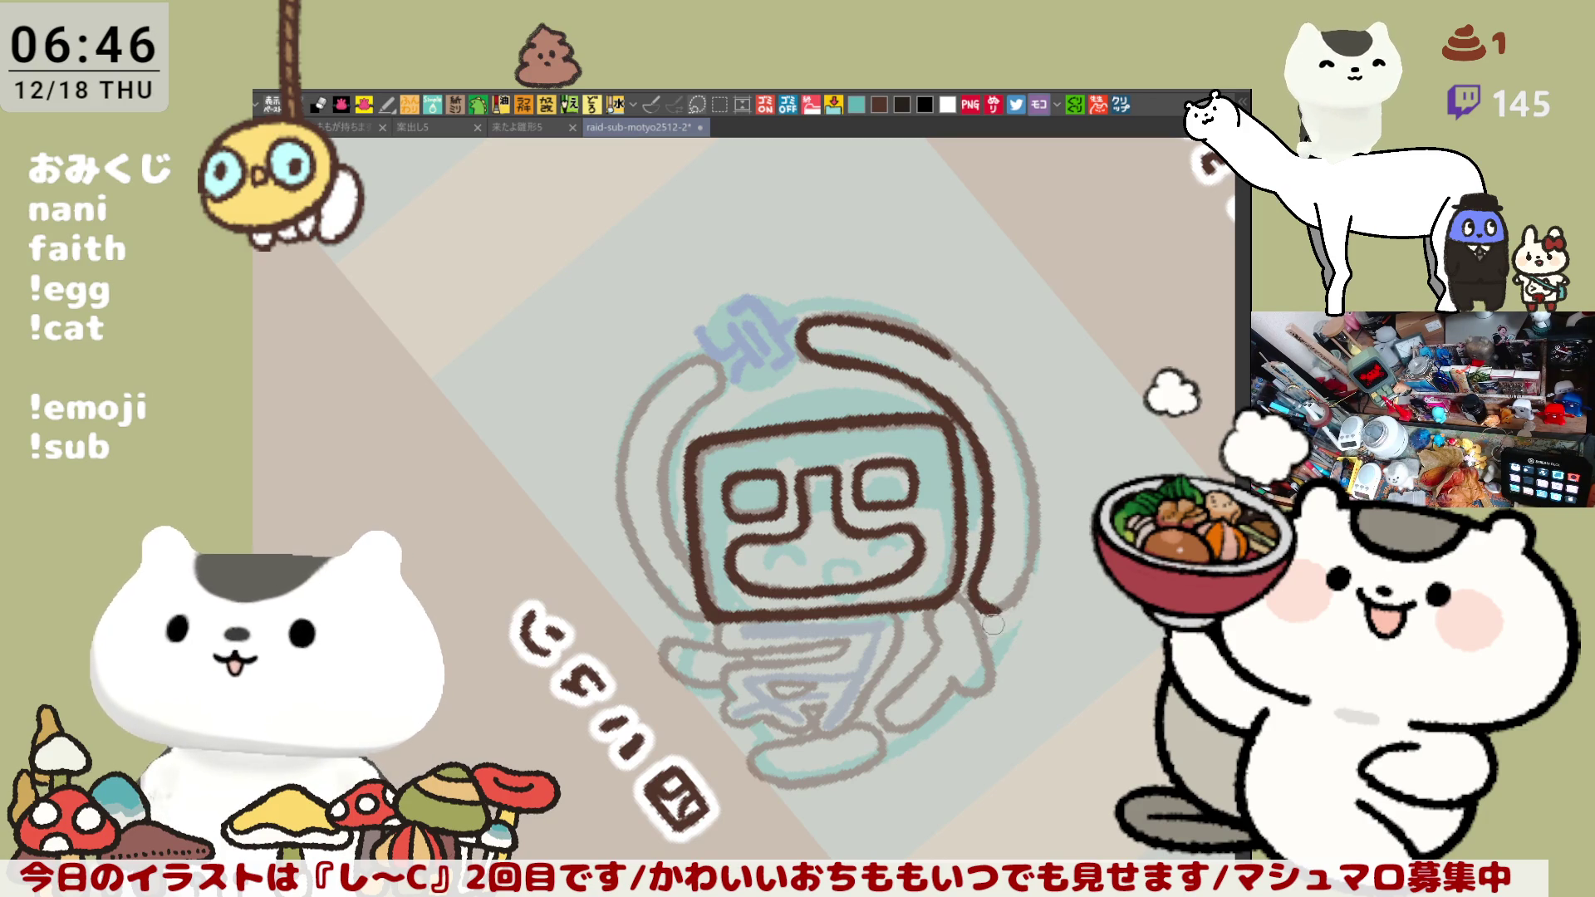
{"action": "key", "text": "ctrl+z"}
{"action": "left_click_drag", "start_coordinate": [973, 570], "coordinate": [1000, 612]}
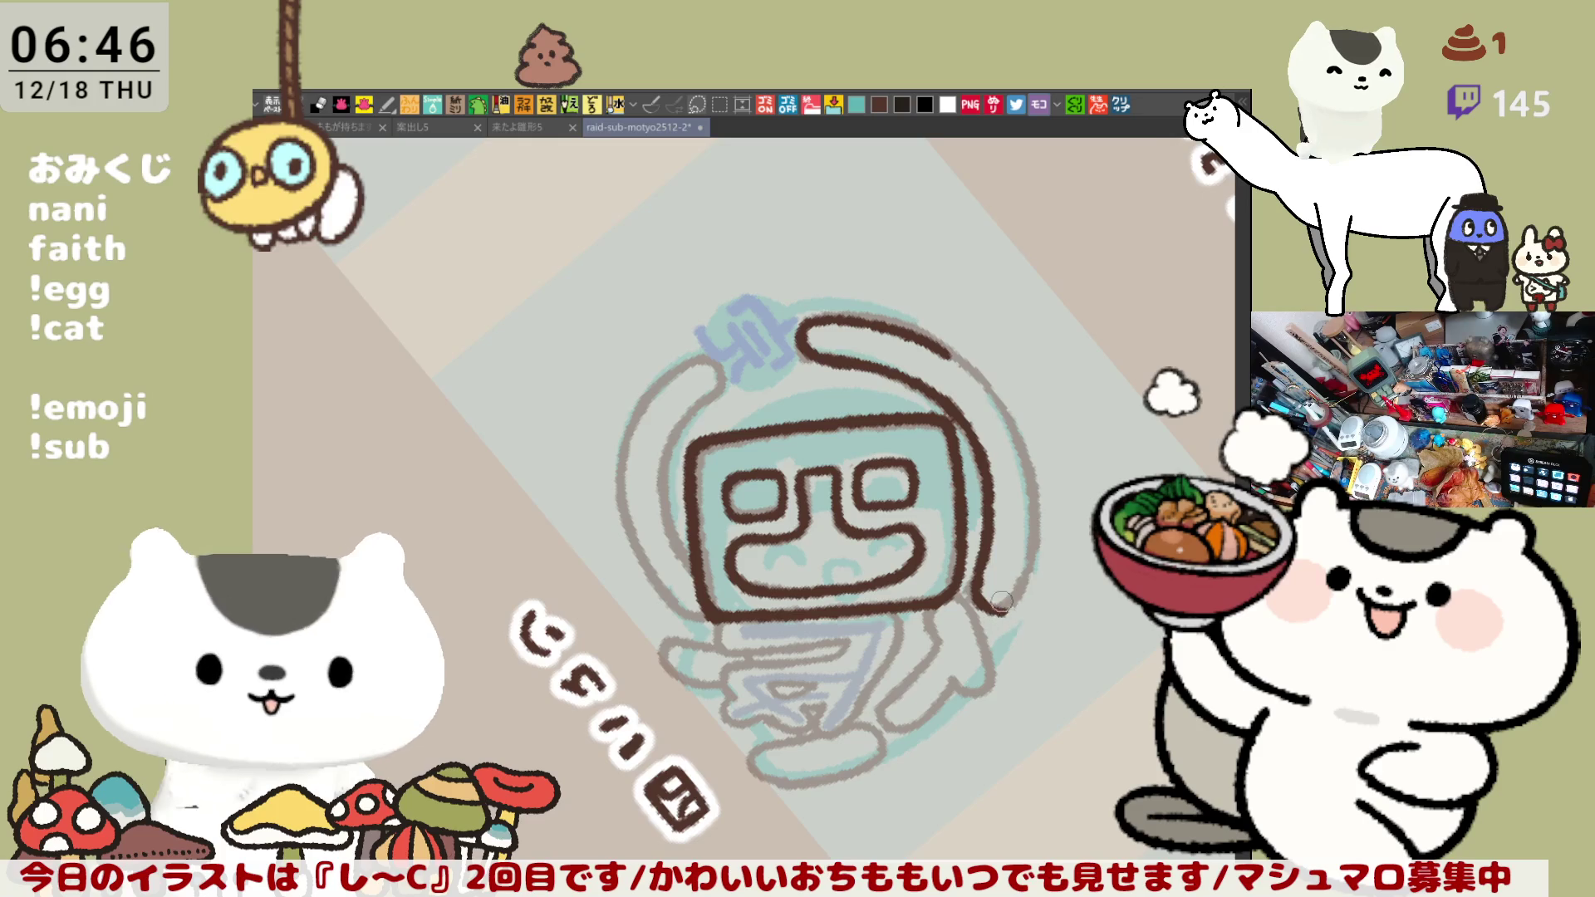
{"action": "key", "text": "h"}
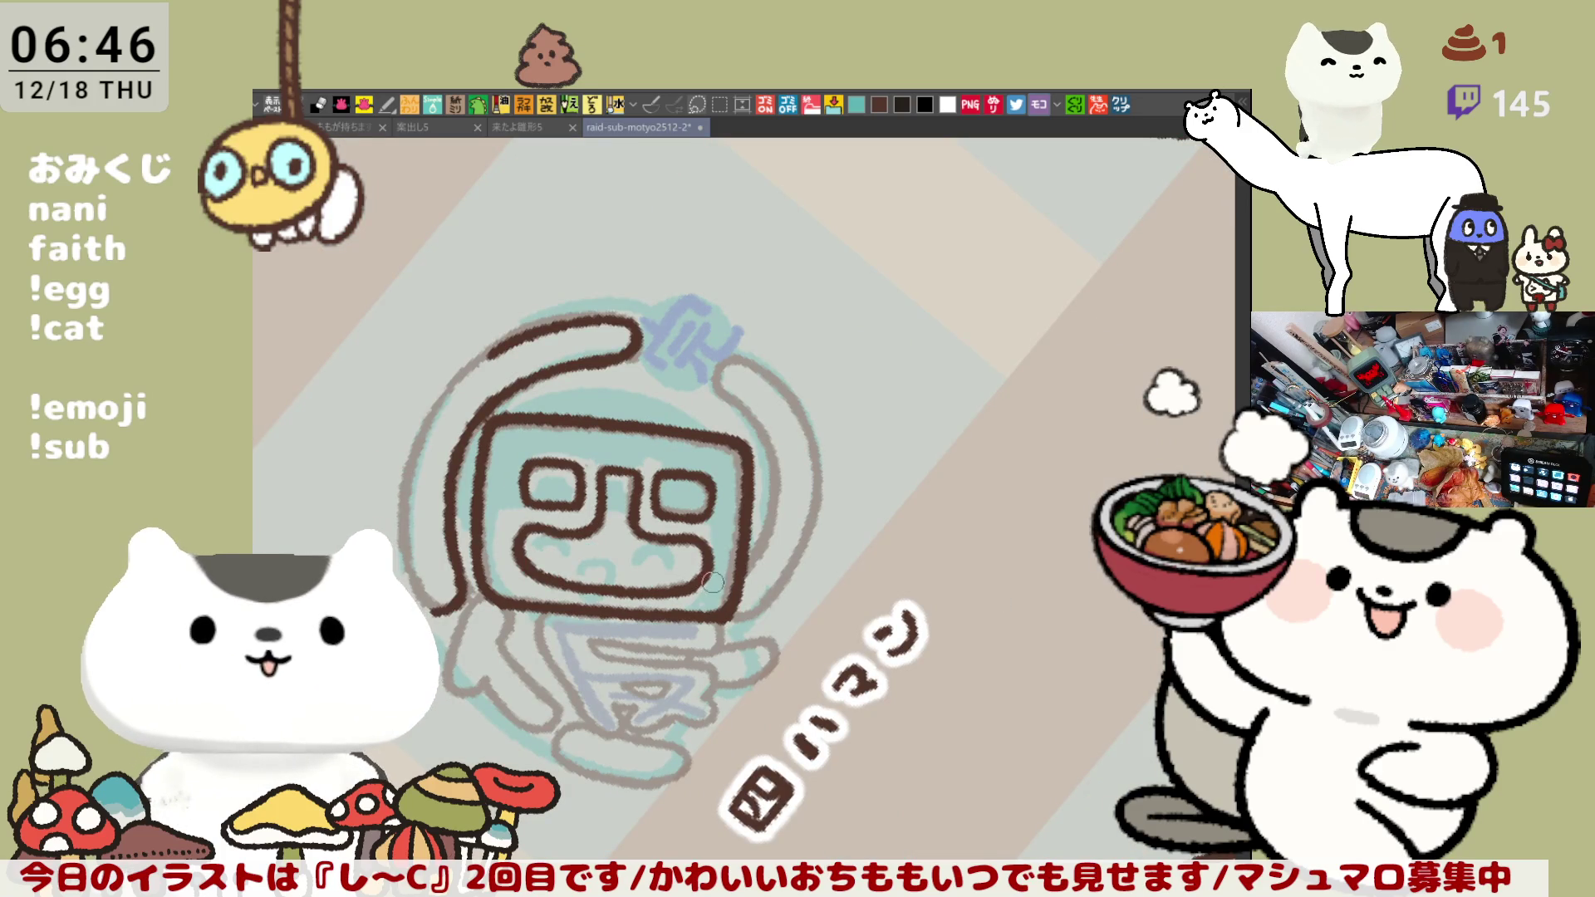
{"action": "left_click_drag", "start_coordinate": [603, 591], "coordinate": [773, 520]}
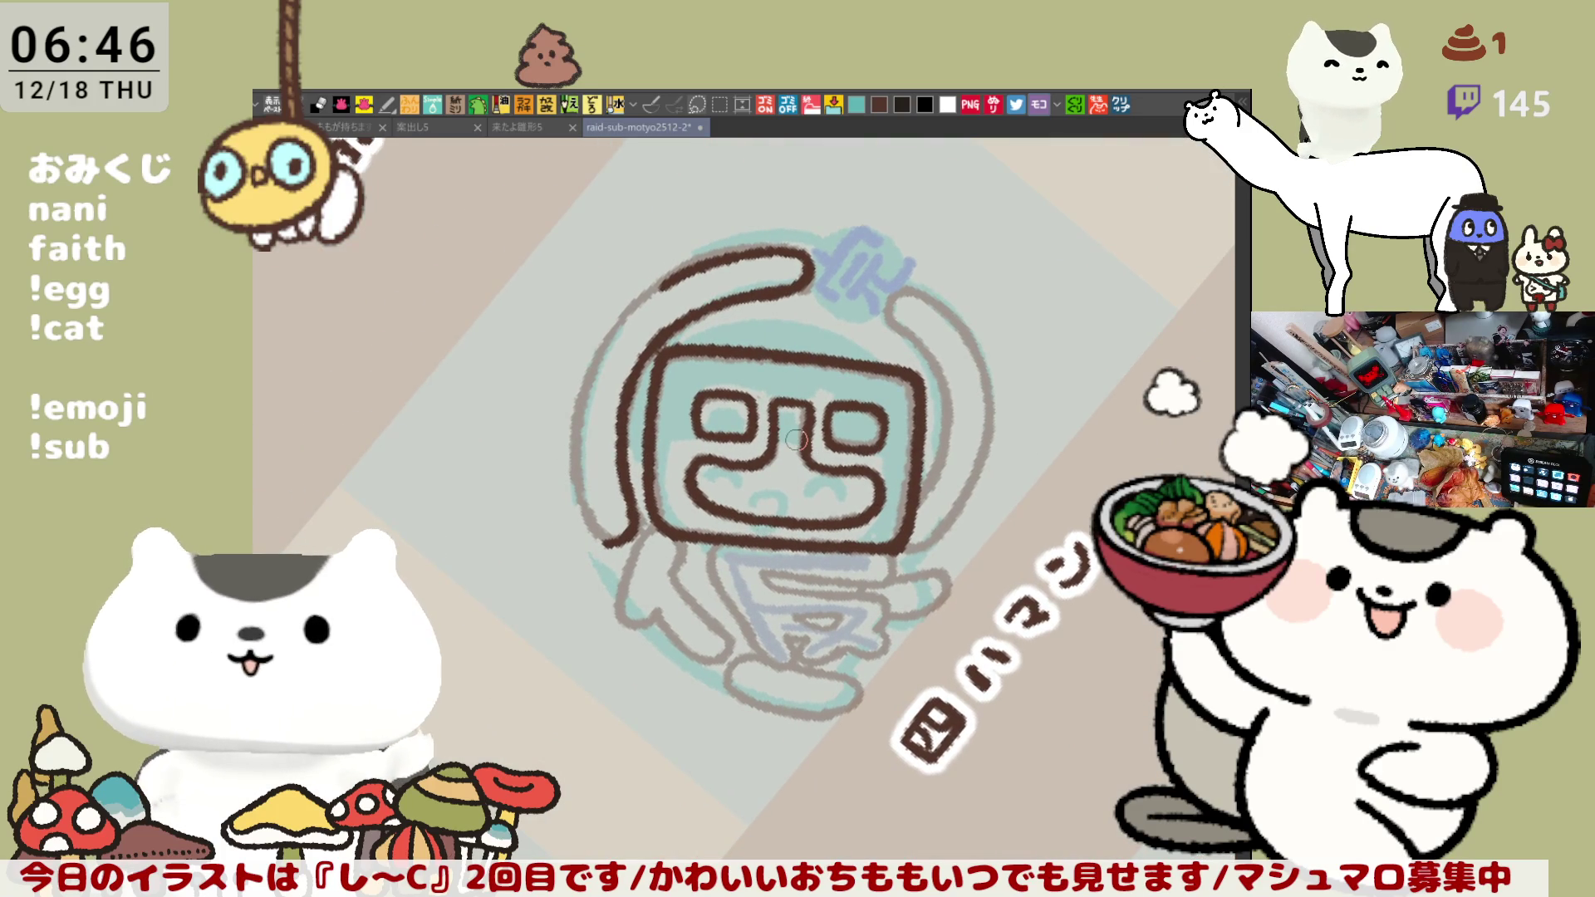
- Zoom in close on the helmeted character's face
{"action": "scroll", "coordinate": [795, 441], "scroll_direction": "up", "scroll_amount": 4}
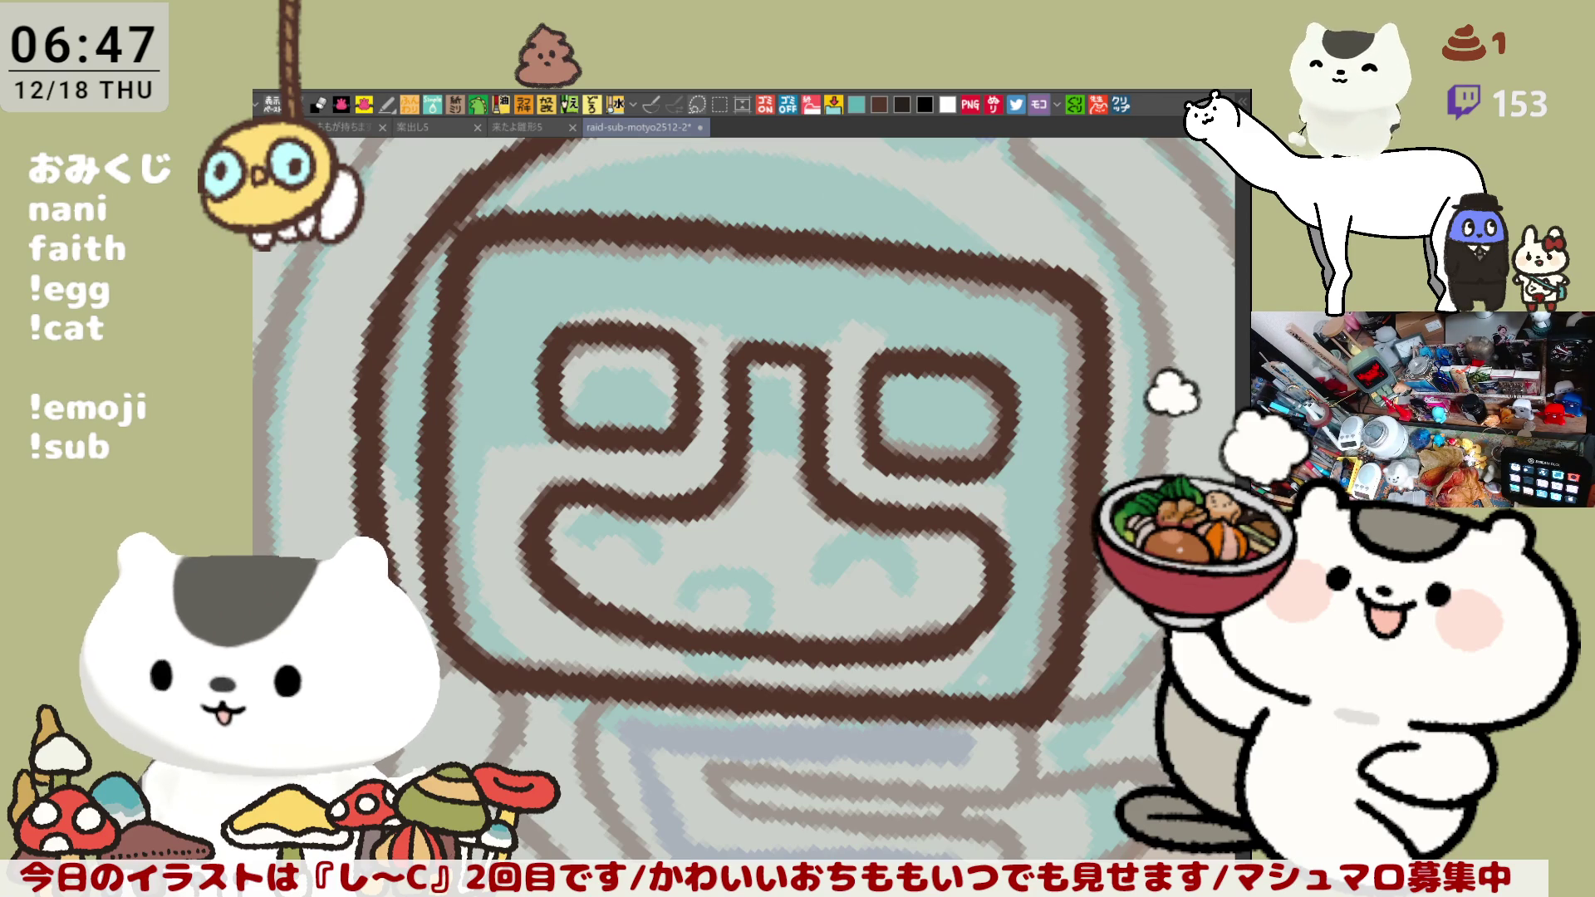
- Draw the left face-edge line and extend it up the helmet, retrying strokes
{"action": "scroll", "coordinate": [926, 843], "scroll_direction": "up", "scroll_amount": 5}
{"action": "mouse_move", "coordinate": [552, 523]}
{"action": "left_mouse_down"}
{"action": "mouse_move", "coordinate": [598, 665]}
{"action": "mouse_move", "coordinate": [656, 706]}
{"action": "left_mouse_up"}
{"action": "key", "text": "ctrl+z"}
{"action": "mouse_move", "coordinate": [551, 530]}
{"action": "left_mouse_down"}
{"action": "mouse_move", "coordinate": [639, 698]}
{"action": "mouse_move", "coordinate": [668, 712]}
{"action": "left_mouse_up"}
{"action": "key", "text": "ctrl+z"}
{"action": "left_click_drag", "start_coordinate": [555, 498], "coordinate": [660, 710]}
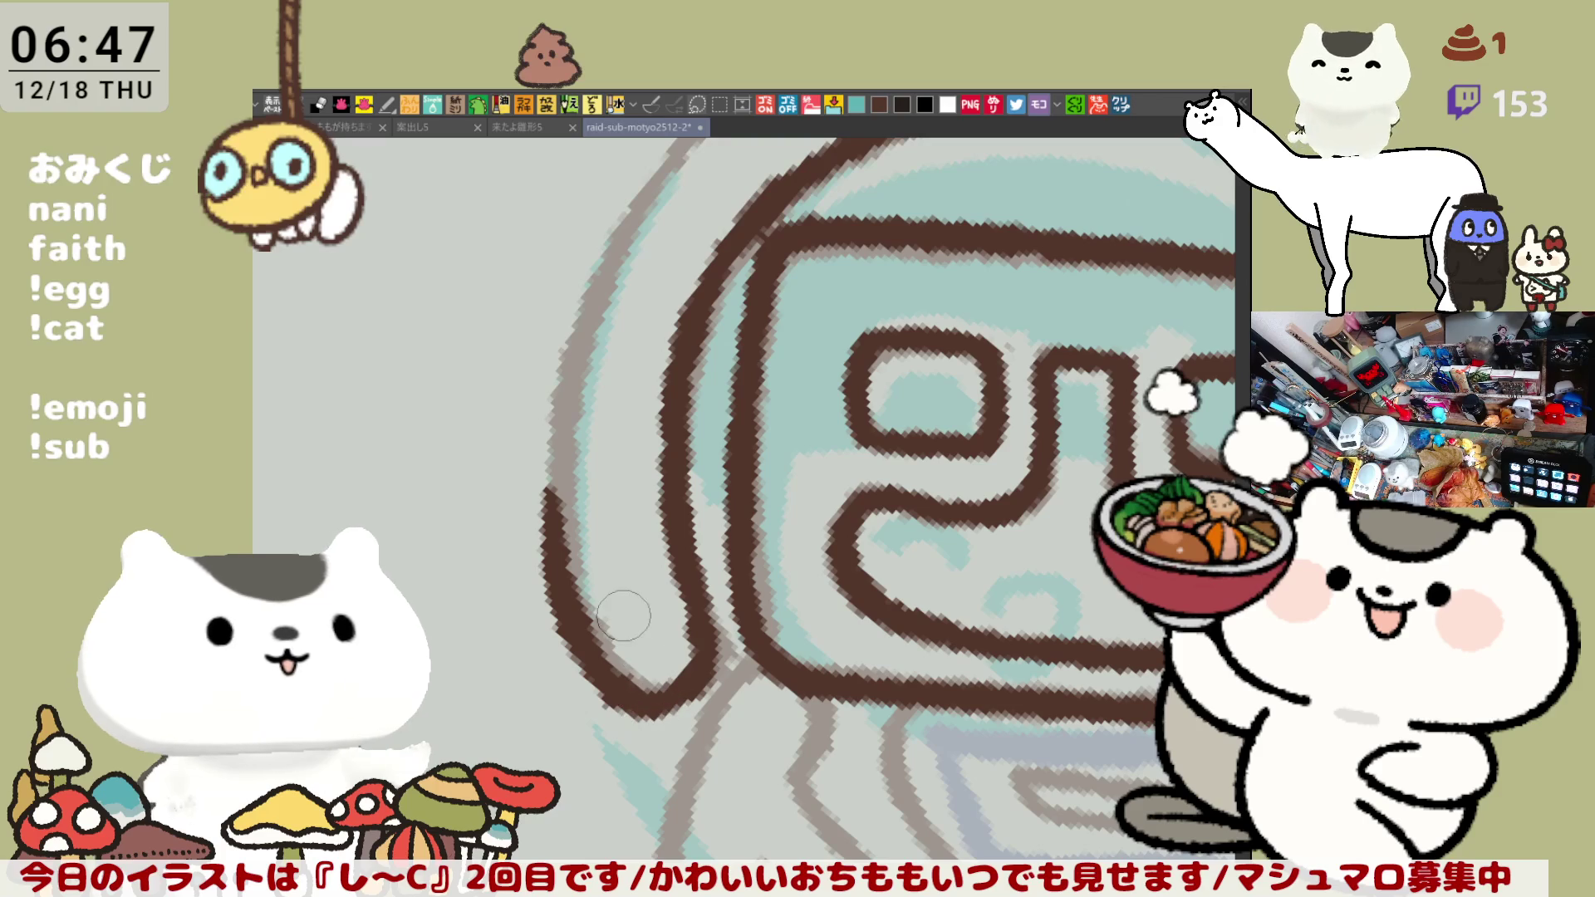
{"action": "left_click_drag", "start_coordinate": [584, 328], "coordinate": [563, 577]}
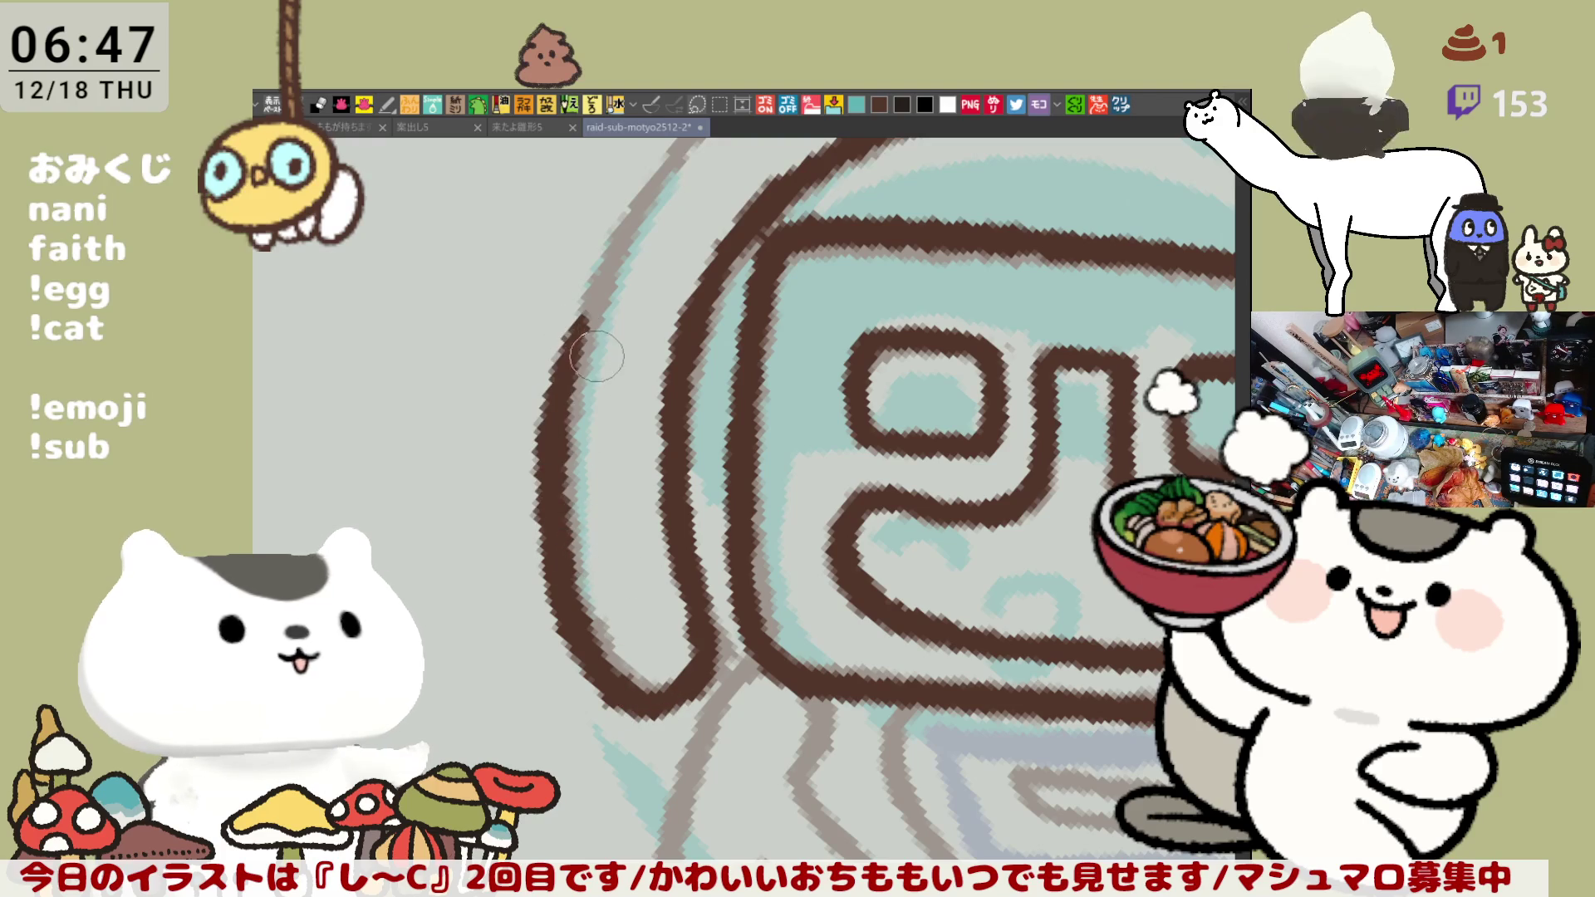
{"action": "left_click_drag", "start_coordinate": [590, 361], "coordinate": [631, 515]}
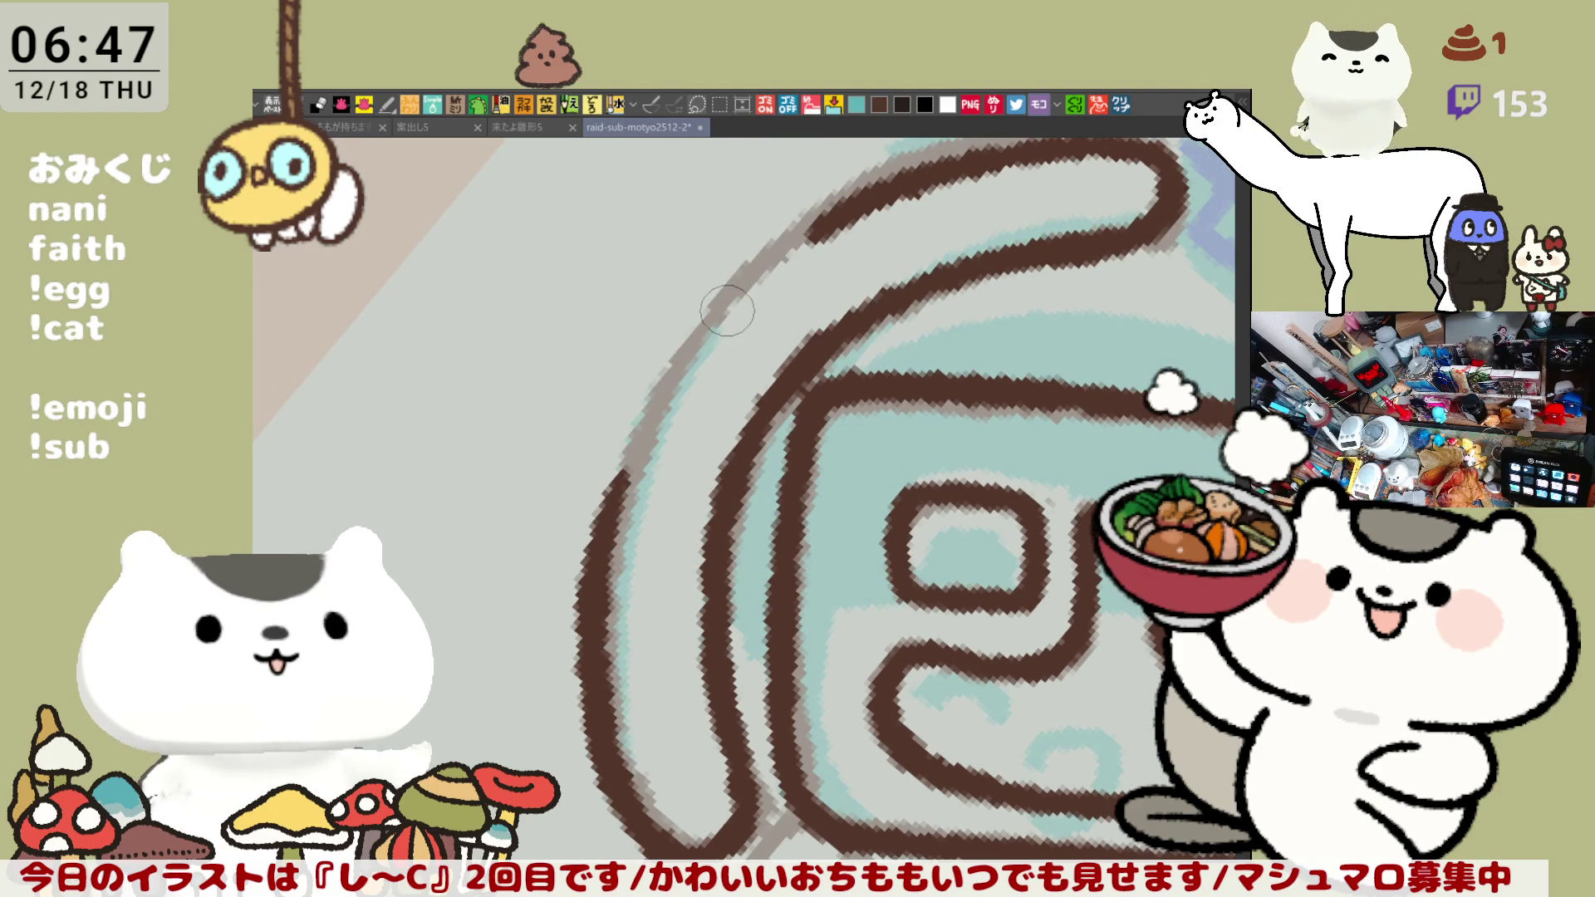
{"action": "left_click_drag", "start_coordinate": [731, 313], "coordinate": [597, 550]}
{"action": "key", "text": "ctrl+z"}
{"action": "left_click_drag", "start_coordinate": [731, 286], "coordinate": [600, 569]}
{"action": "key", "text": "ctrl+z"}
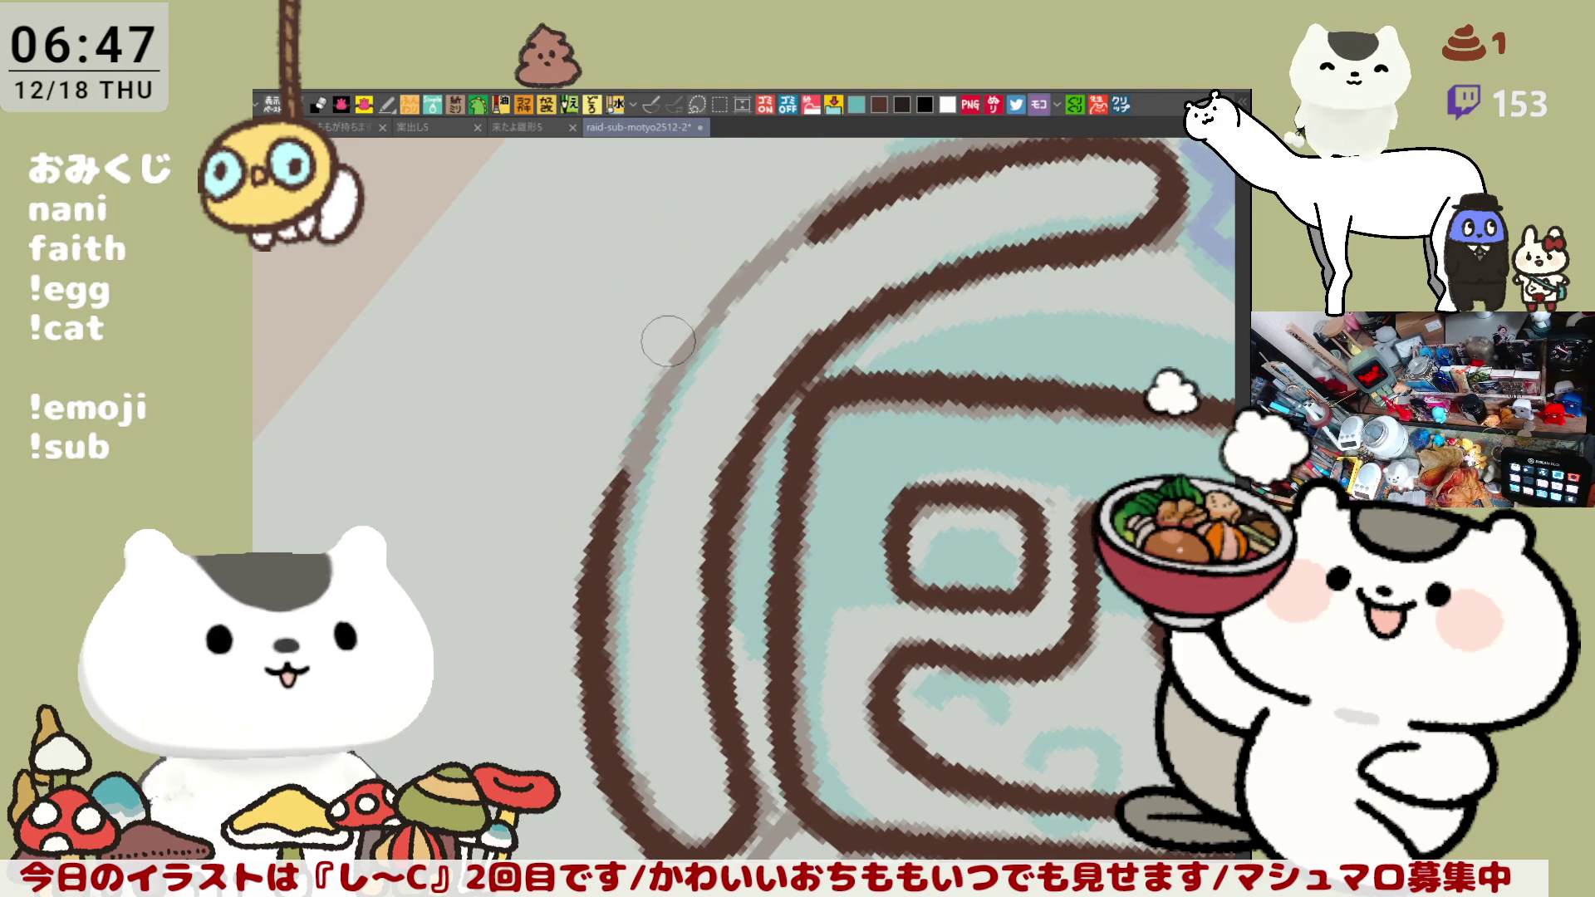
{"action": "left_click_drag", "start_coordinate": [670, 340], "coordinate": [609, 544]}
- Zoom and rotate toward the helmet, then trace the inner arc in solid dark brown
{"action": "key", "text": "ctrl+plus"}
{"action": "key", "text": "asciicircum"}
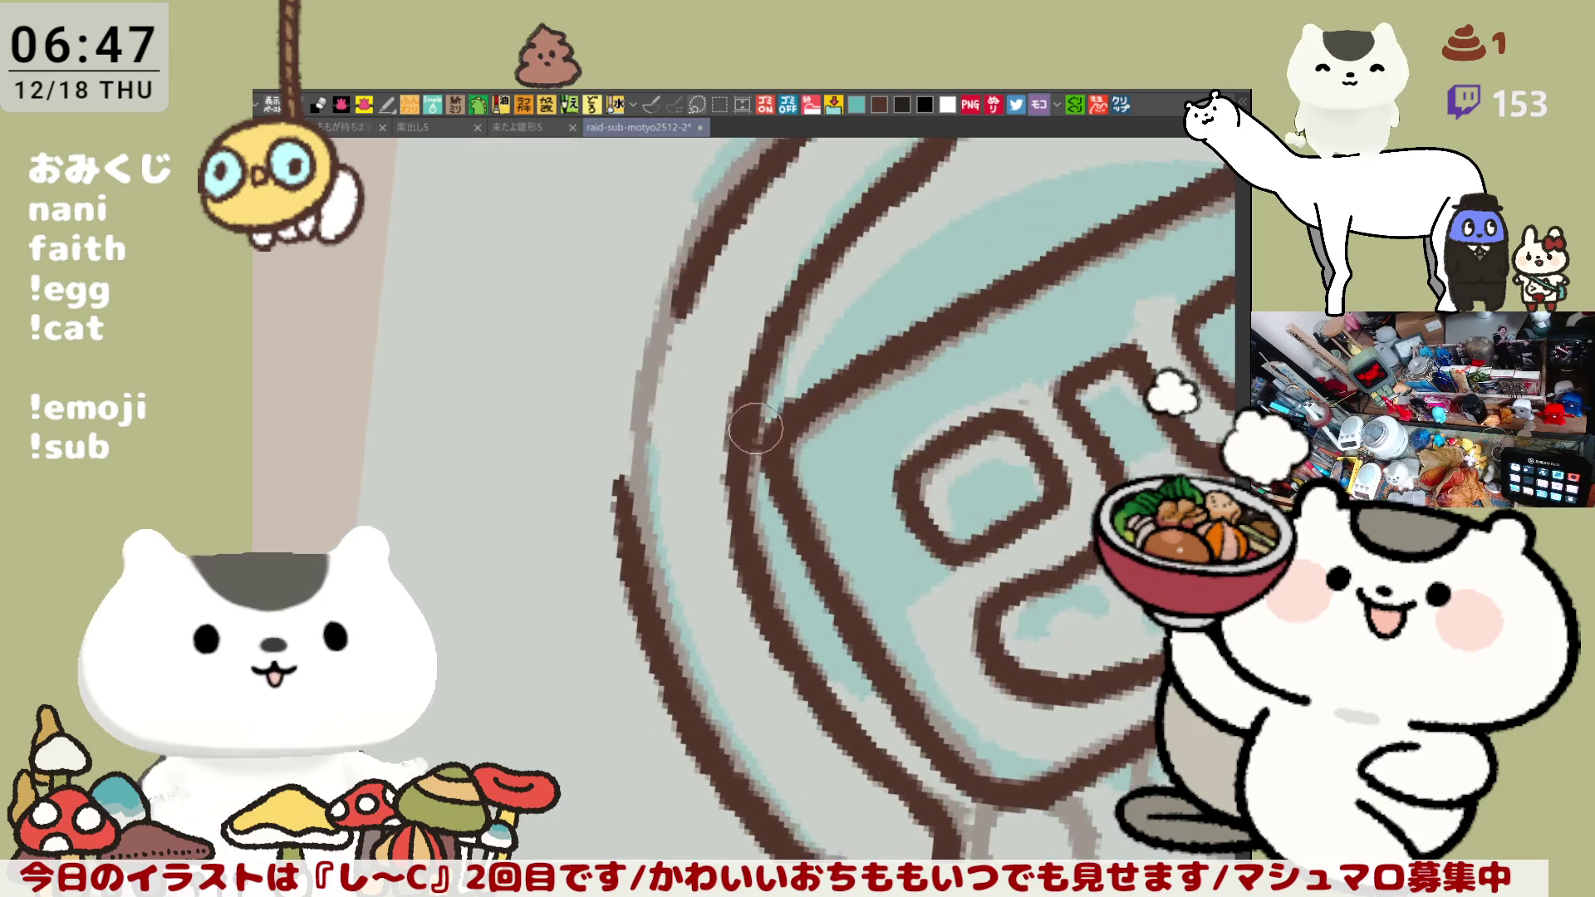
{"action": "left_click_drag", "start_coordinate": [735, 386], "coordinate": [761, 646]}
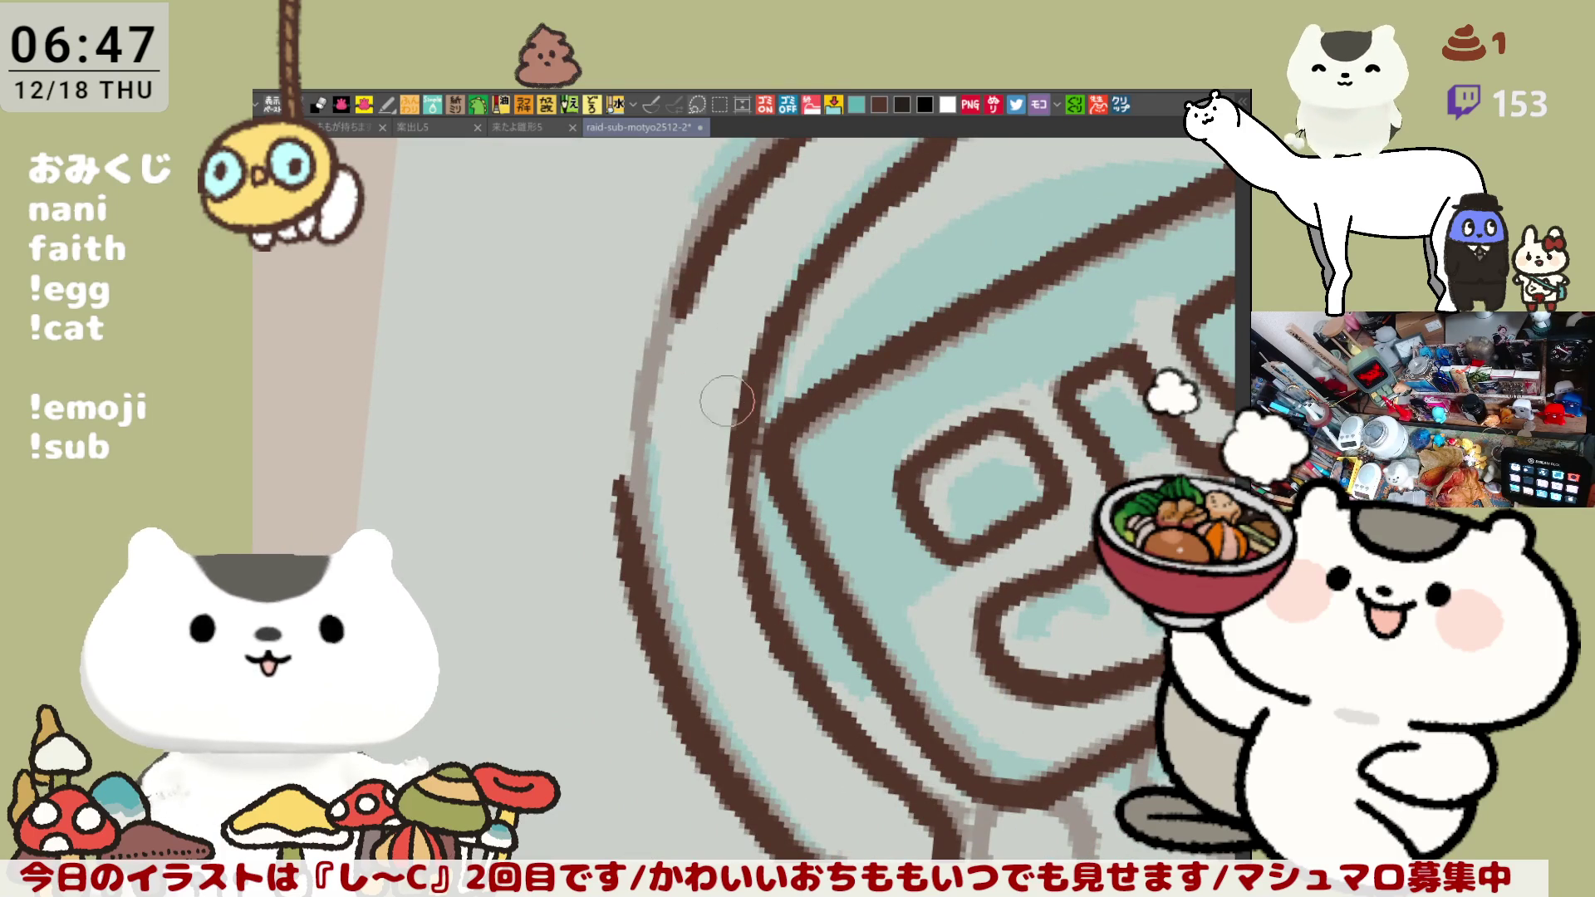
{"action": "left_click_drag", "start_coordinate": [799, 291], "coordinate": [752, 452]}
{"action": "key", "text": "ctrl+z"}
{"action": "left_click_drag", "start_coordinate": [780, 357], "coordinate": [722, 482]}
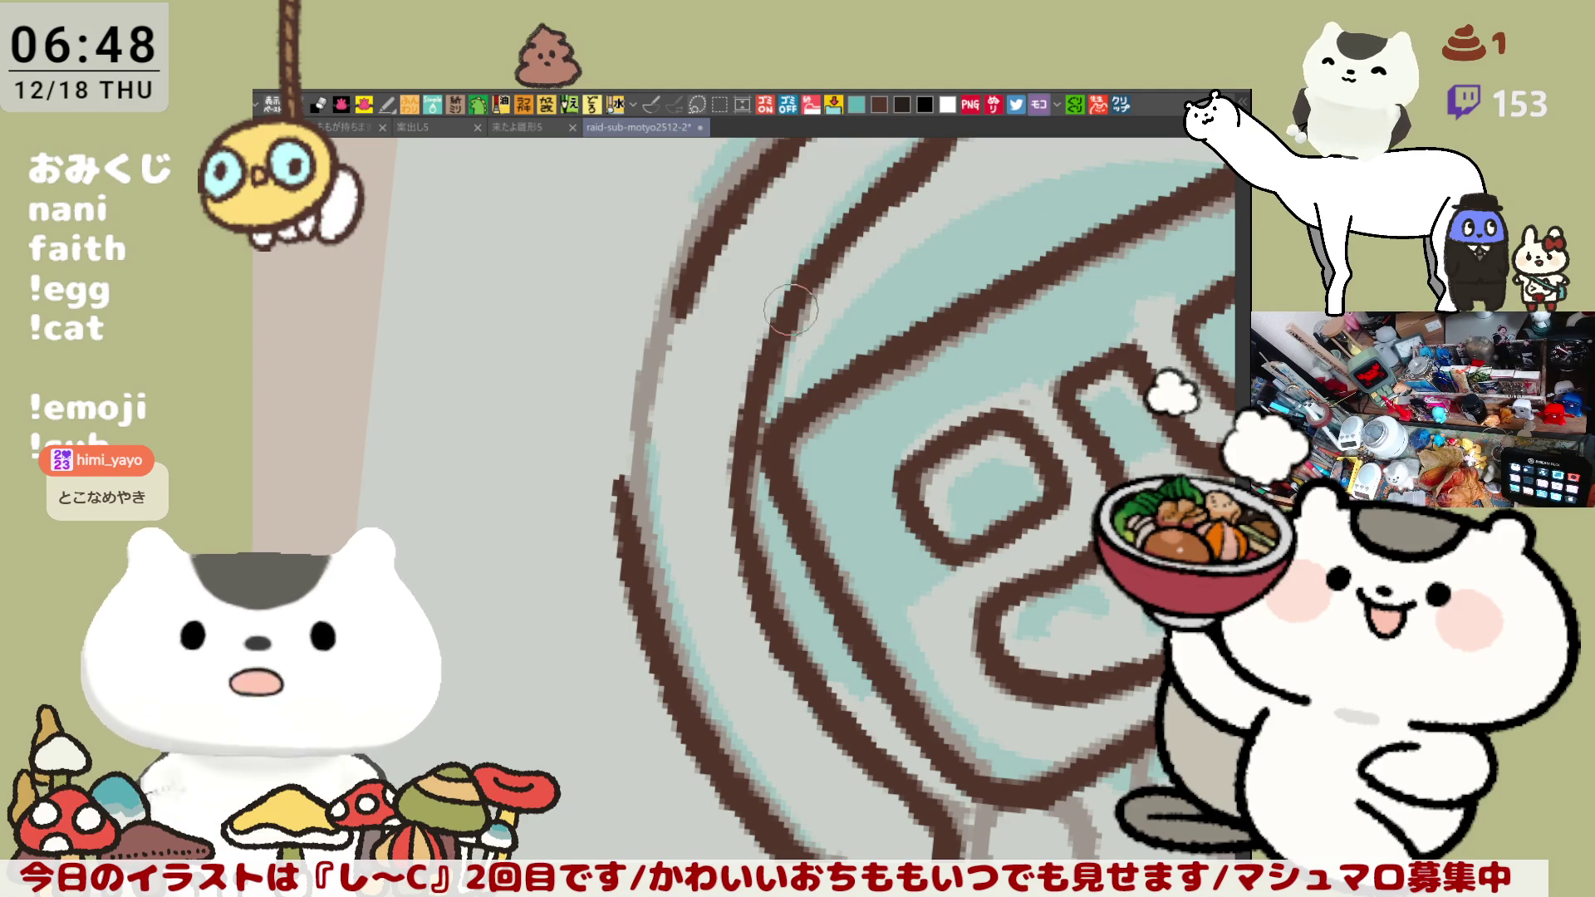
{"action": "left_click_drag", "start_coordinate": [748, 462], "coordinate": [762, 478]}
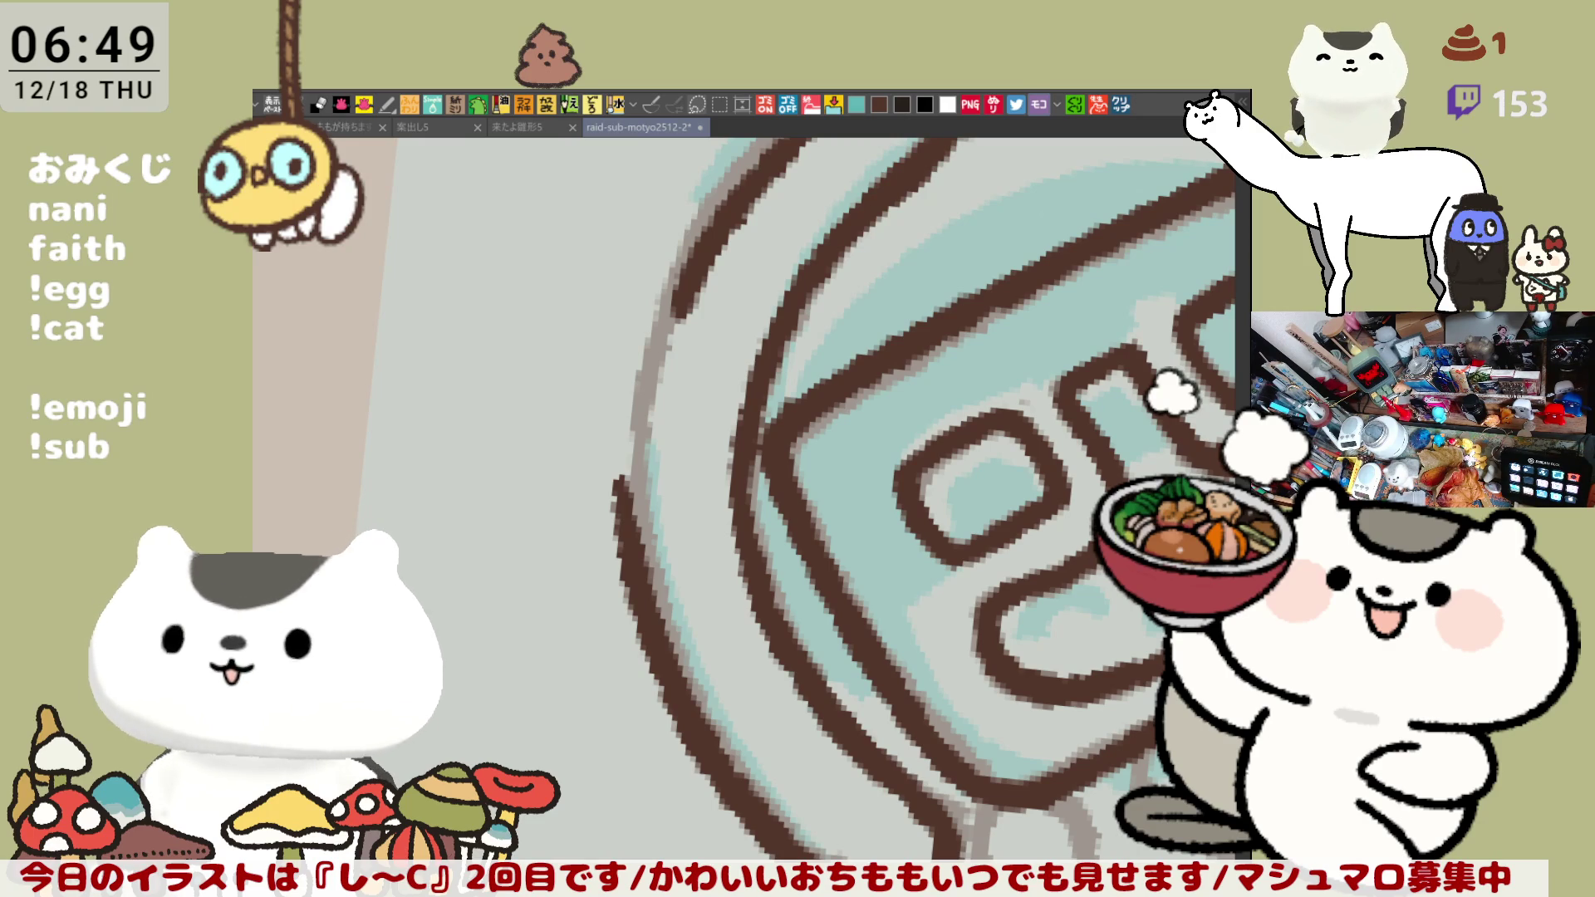
- Pan to the helmet's faint left outline and make several attempts inking it dark brown
{"action": "mouse_move", "coordinate": [652, 405]}
{"action": "left_mouse_down"}
{"action": "mouse_move", "coordinate": [660, 371]}
{"action": "mouse_move", "coordinate": [676, 370]}
{"action": "left_mouse_up"}
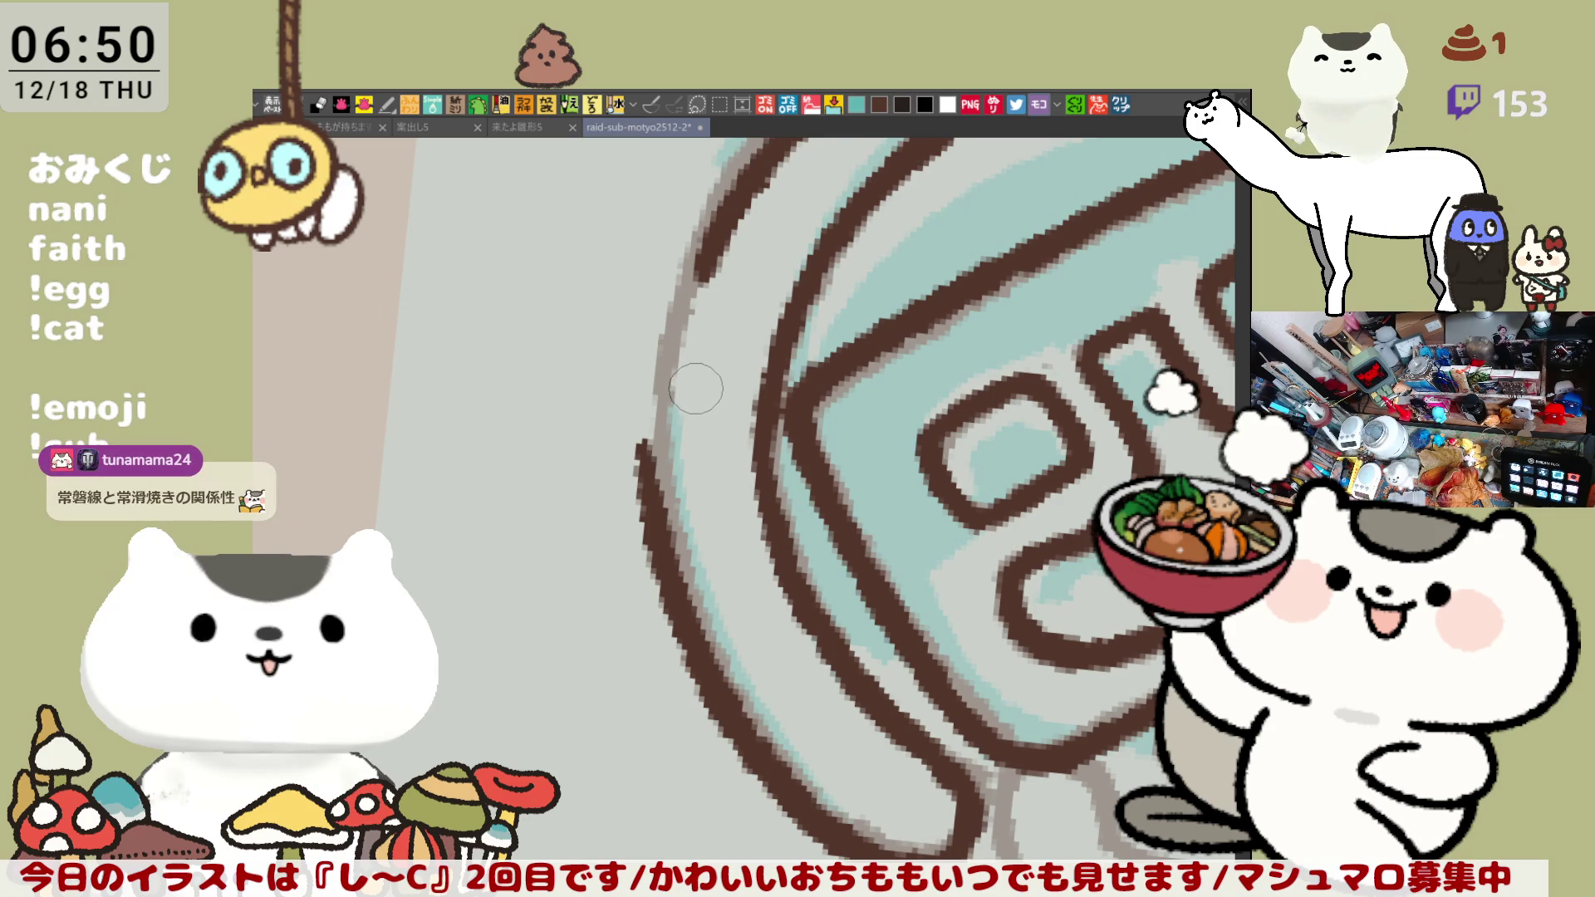
{"action": "mouse_move", "coordinate": [704, 209]}
{"action": "left_mouse_down"}
{"action": "mouse_move", "coordinate": [655, 481]}
{"action": "mouse_move", "coordinate": [698, 258]}
{"action": "mouse_move", "coordinate": [672, 414]}
{"action": "left_mouse_up"}
{"action": "key", "text": "ctrl+z"}
{"action": "key", "text": "ctrl+z"}
{"action": "left_click_drag", "start_coordinate": [710, 237], "coordinate": [658, 469]}
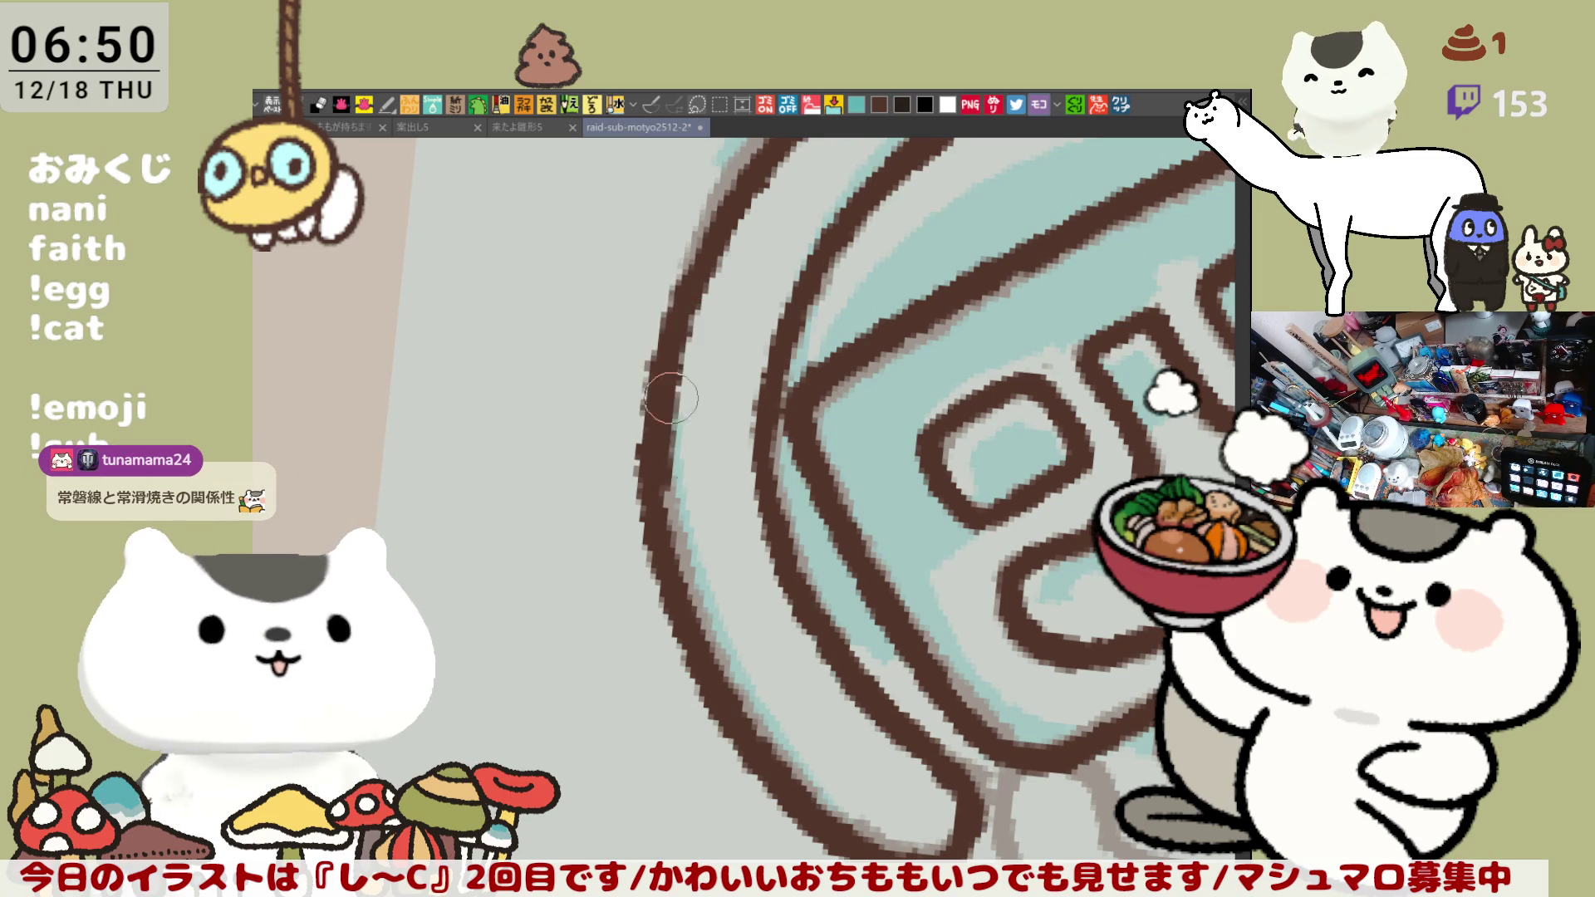
{"action": "key", "text": "ctrl+z"}
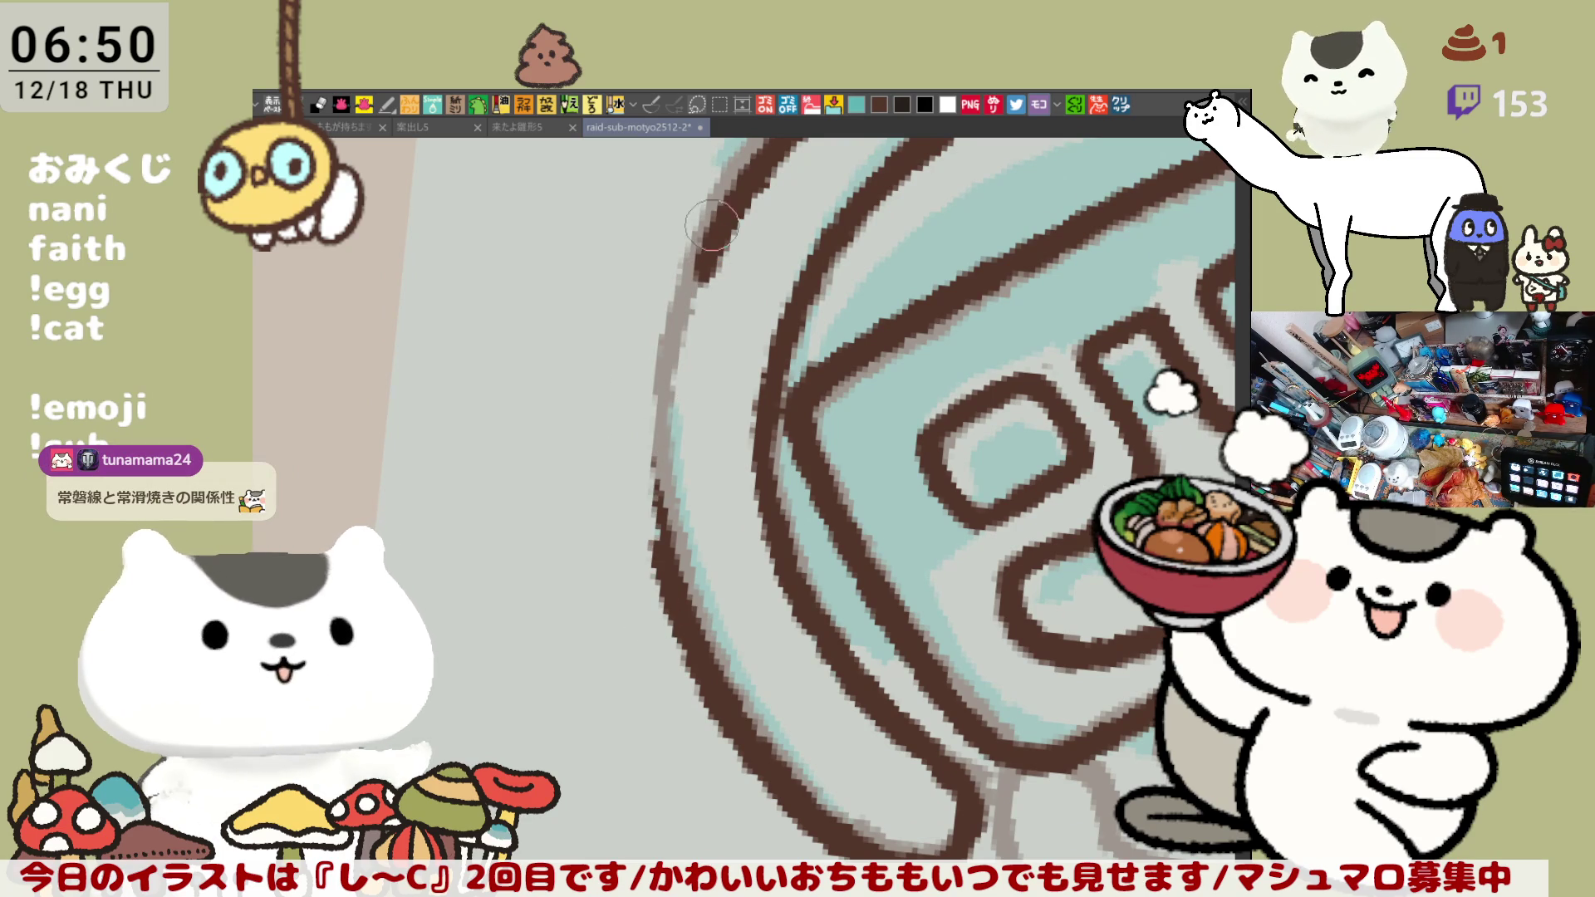
{"action": "left_click_drag", "start_coordinate": [710, 224], "coordinate": [653, 499]}
{"action": "key", "text": "ctrl+z"}
{"action": "left_click_drag", "start_coordinate": [714, 214], "coordinate": [653, 499]}
{"action": "key", "text": "ctrl+z"}
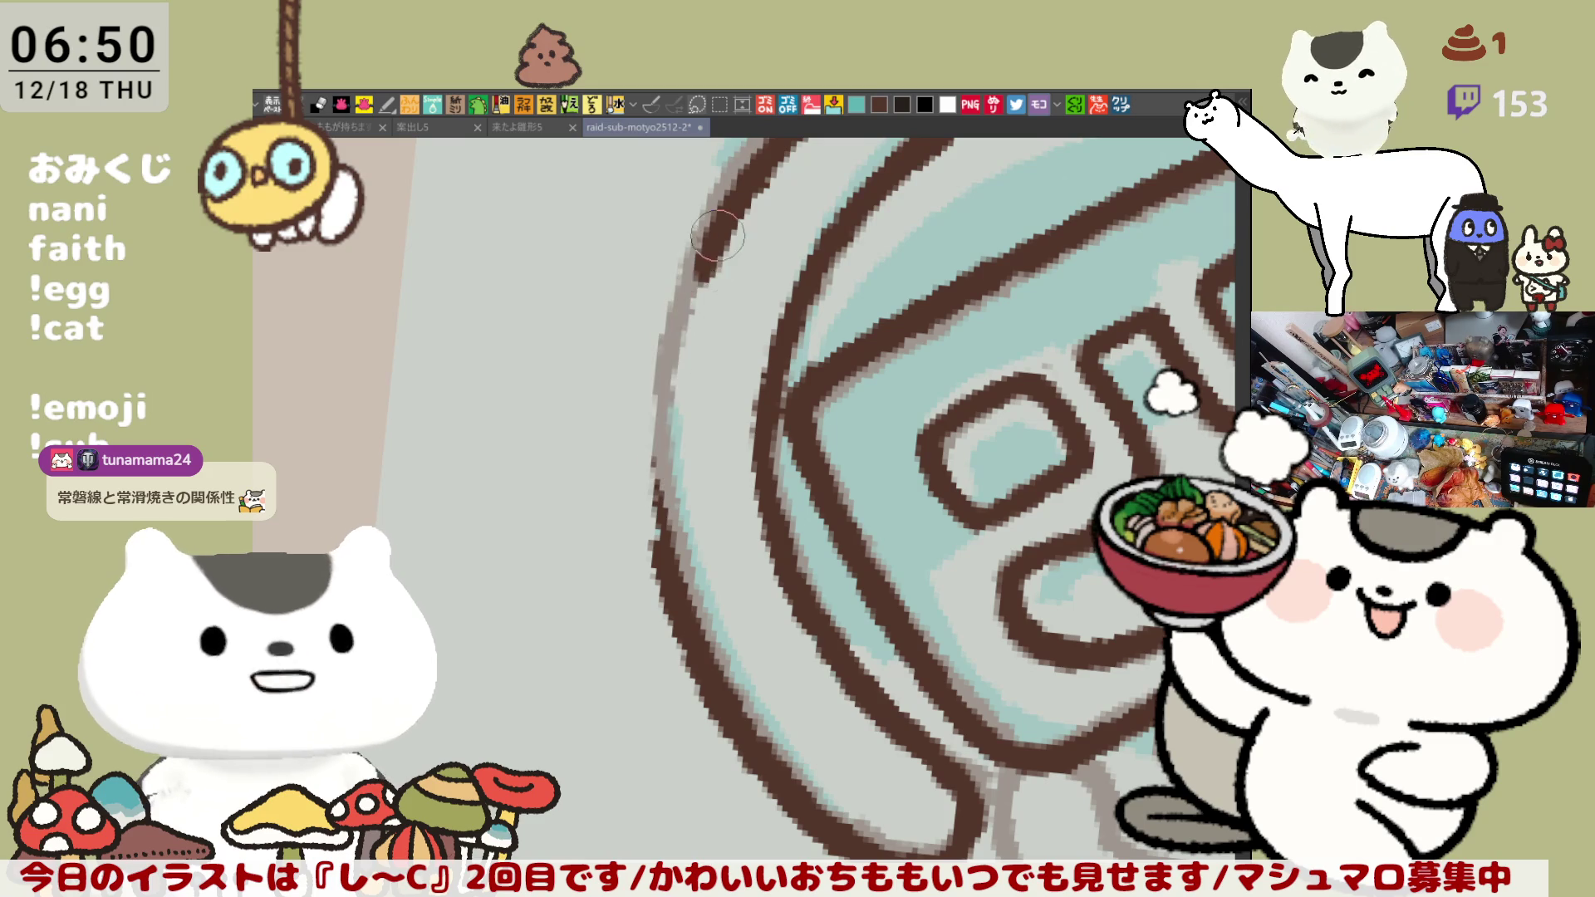
- Ink the left outline down to join the lower line, then rotate to show the helmet top
{"action": "mouse_move", "coordinate": [716, 236]}
{"action": "left_mouse_down"}
{"action": "mouse_move", "coordinate": [656, 499]}
{"action": "mouse_move", "coordinate": [669, 575]}
{"action": "left_mouse_up"}
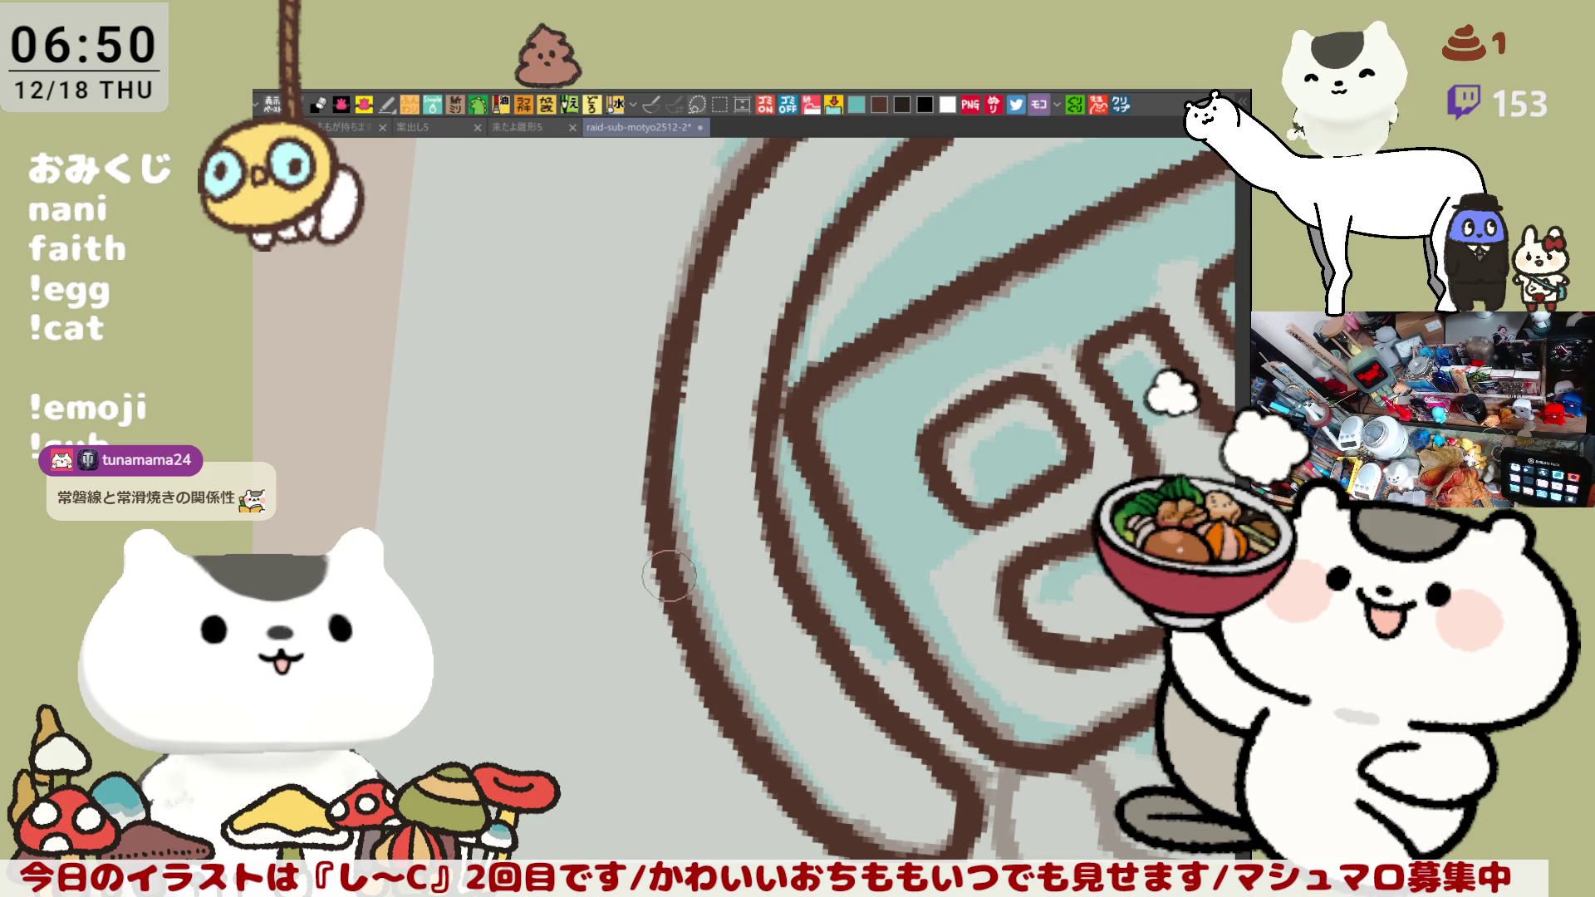
{"action": "left_click_drag", "start_coordinate": [706, 274], "coordinate": [664, 532]}
{"action": "key", "text": "ctrl+z"}
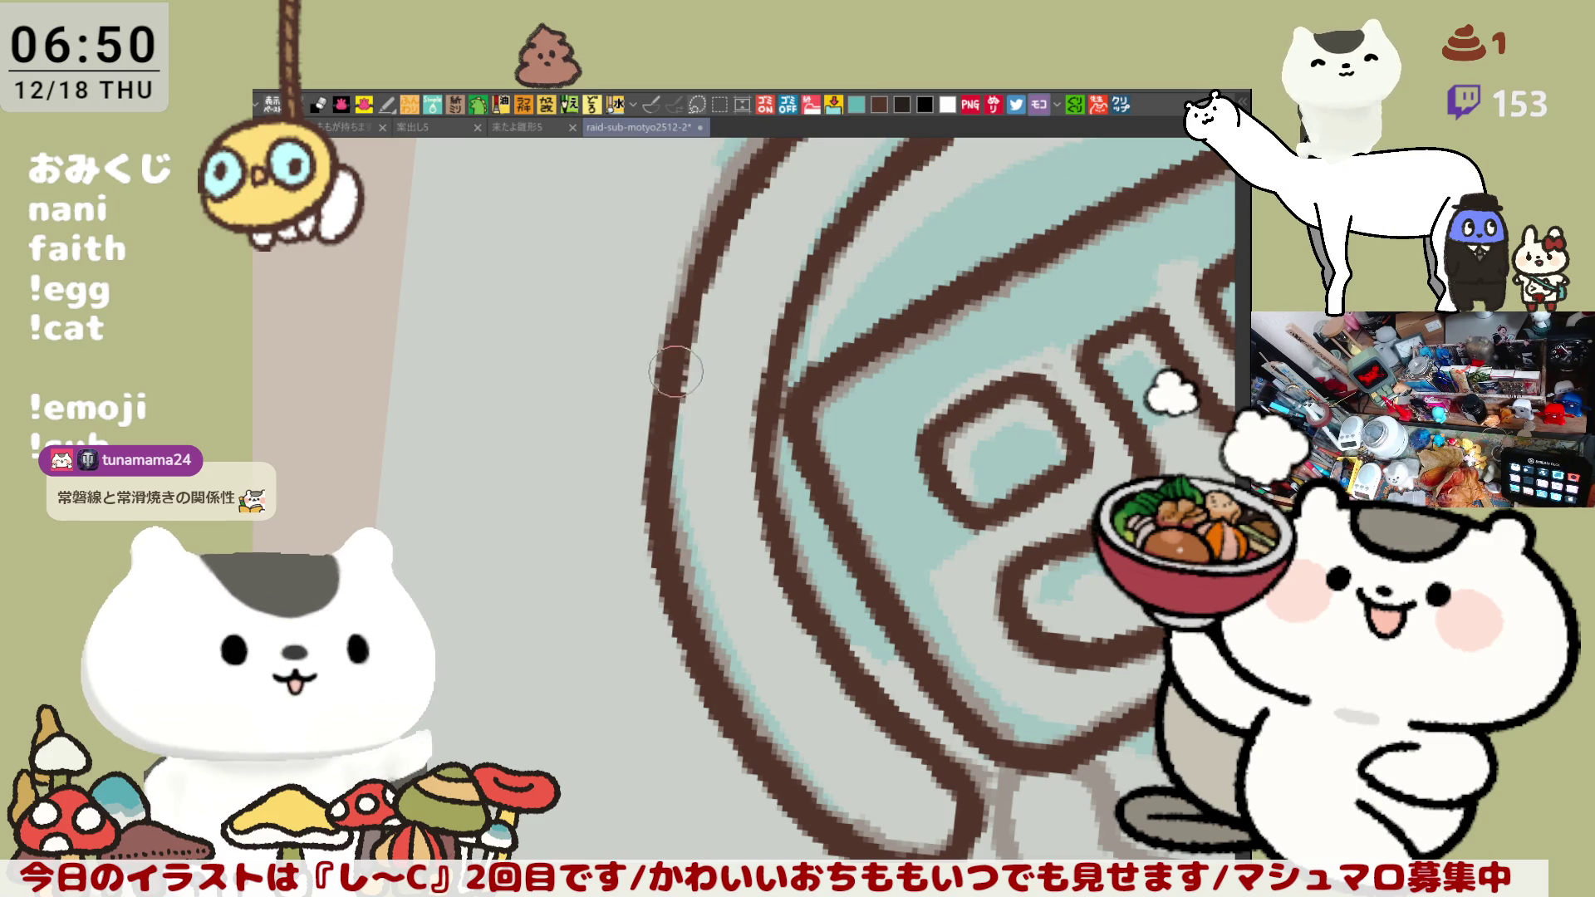
{"action": "mouse_move", "coordinate": [675, 372]}
{"action": "left_mouse_down"}
{"action": "mouse_move", "coordinate": [654, 523]}
{"action": "mouse_move", "coordinate": [667, 574]}
{"action": "left_mouse_up"}
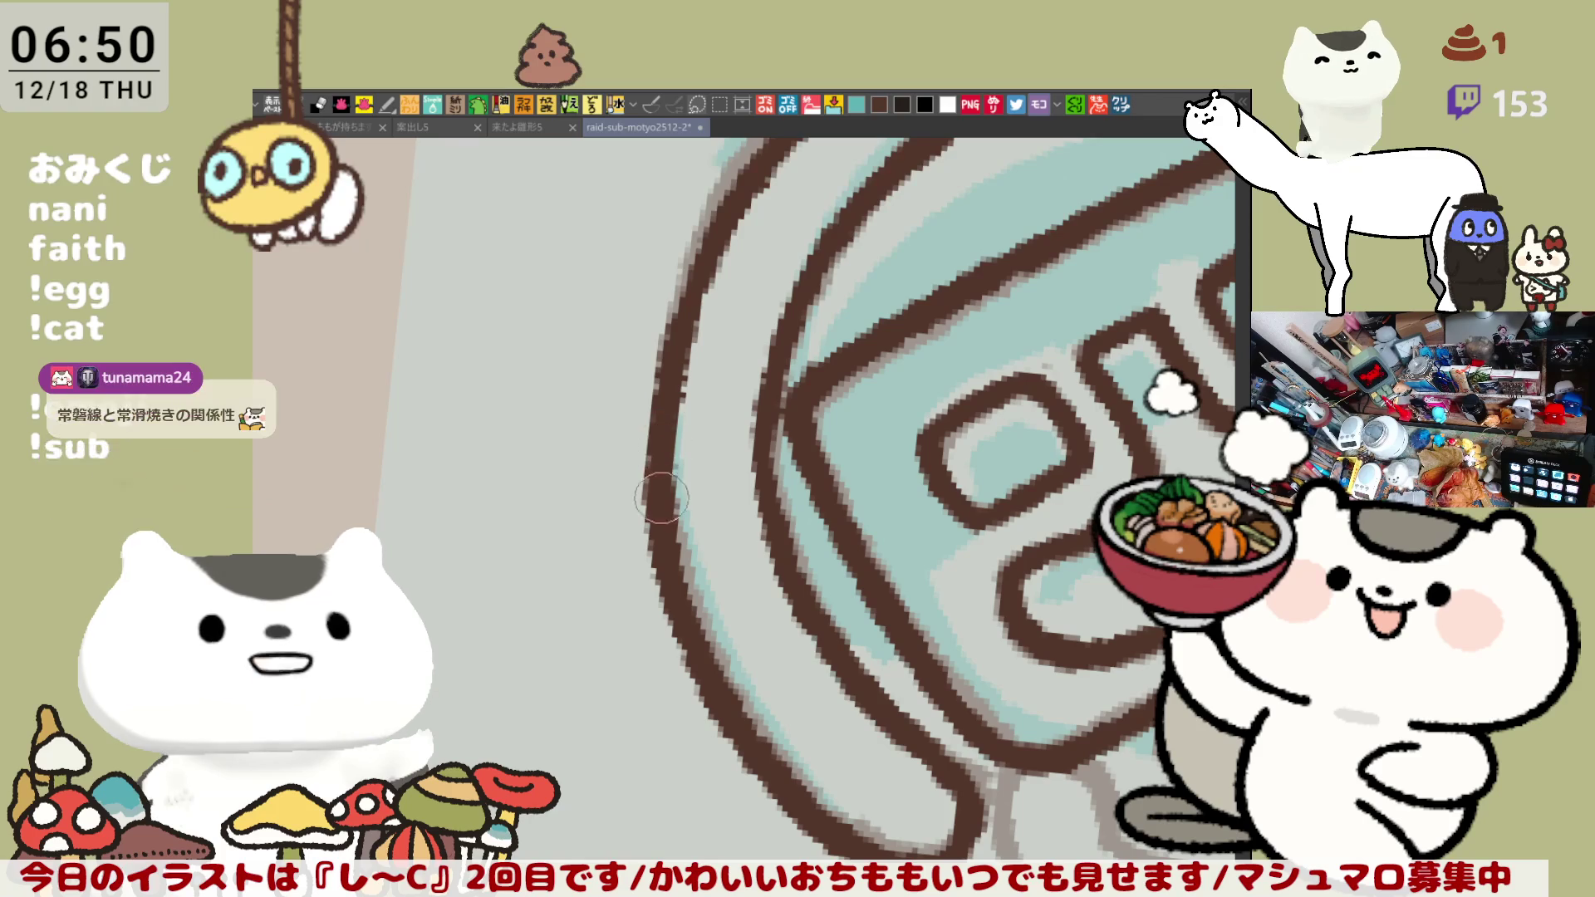
{"action": "left_click_drag", "start_coordinate": [662, 497], "coordinate": [733, 395]}
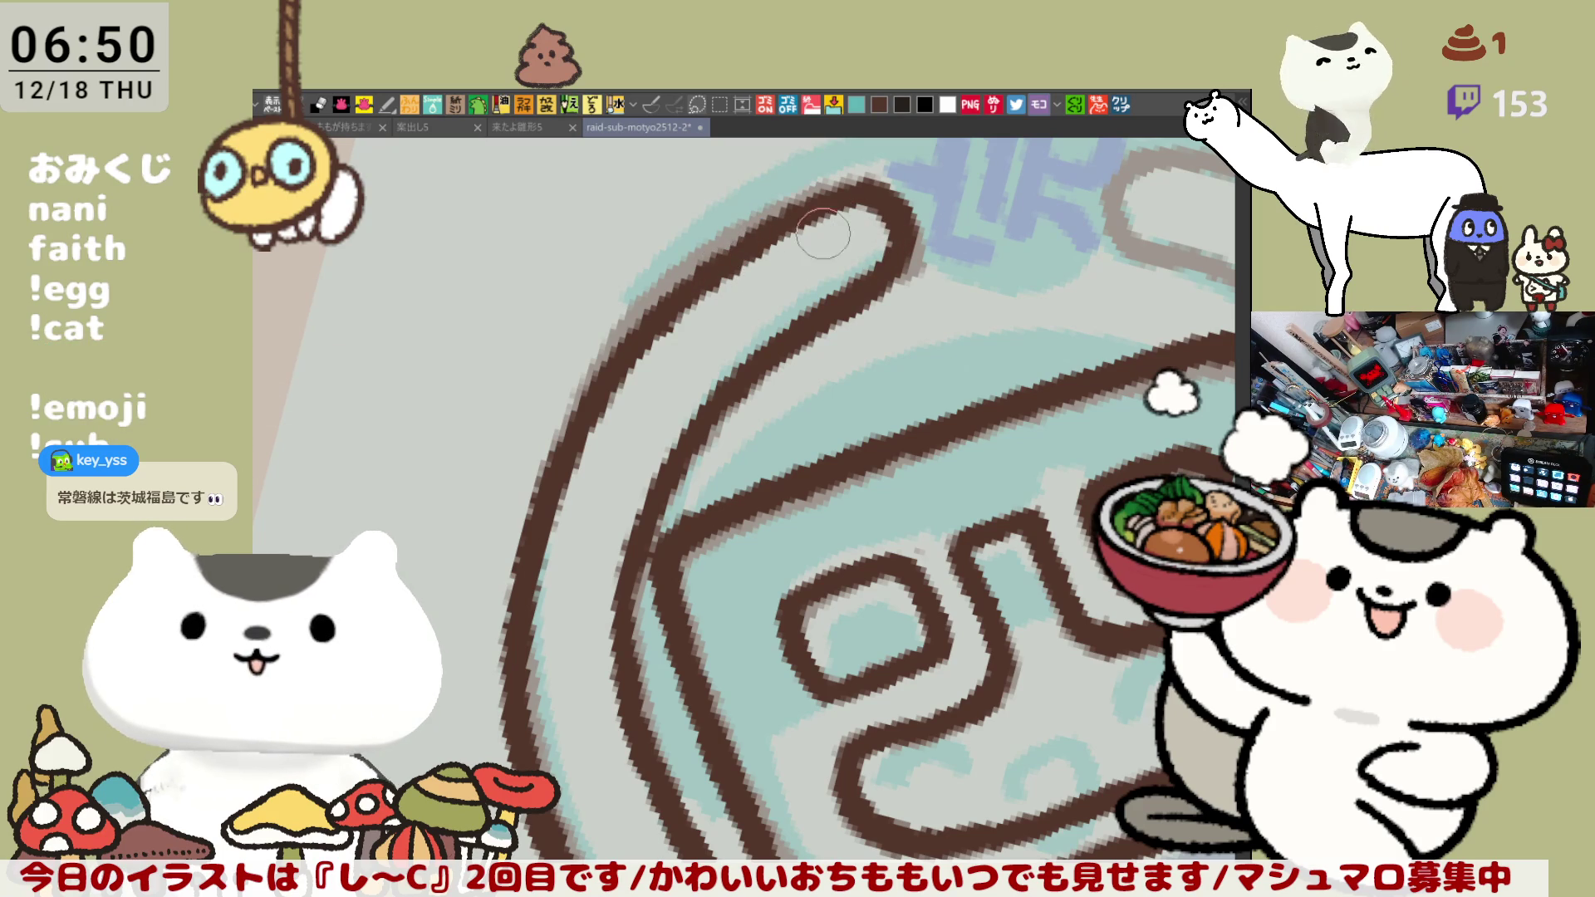
- Redraw and darken the erased stretch of the helmet's left outline in brown
{"action": "scroll", "coordinate": [916, 281], "scroll_direction": "down", "scroll_amount": 5}
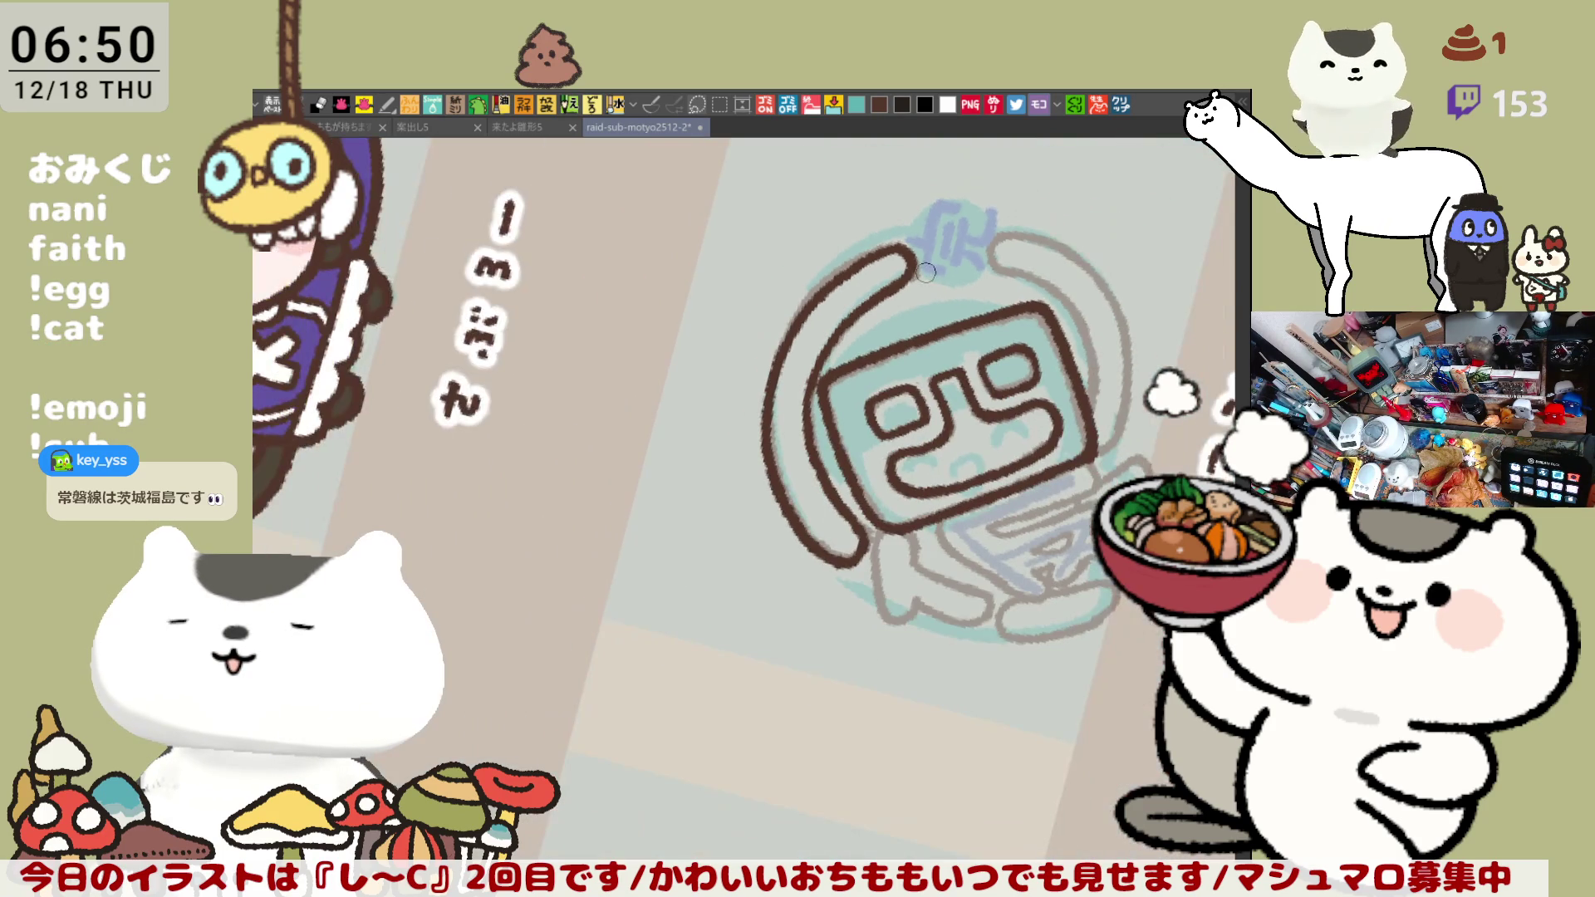
{"action": "scroll", "coordinate": [932, 262], "scroll_direction": "up", "scroll_amount": 4}
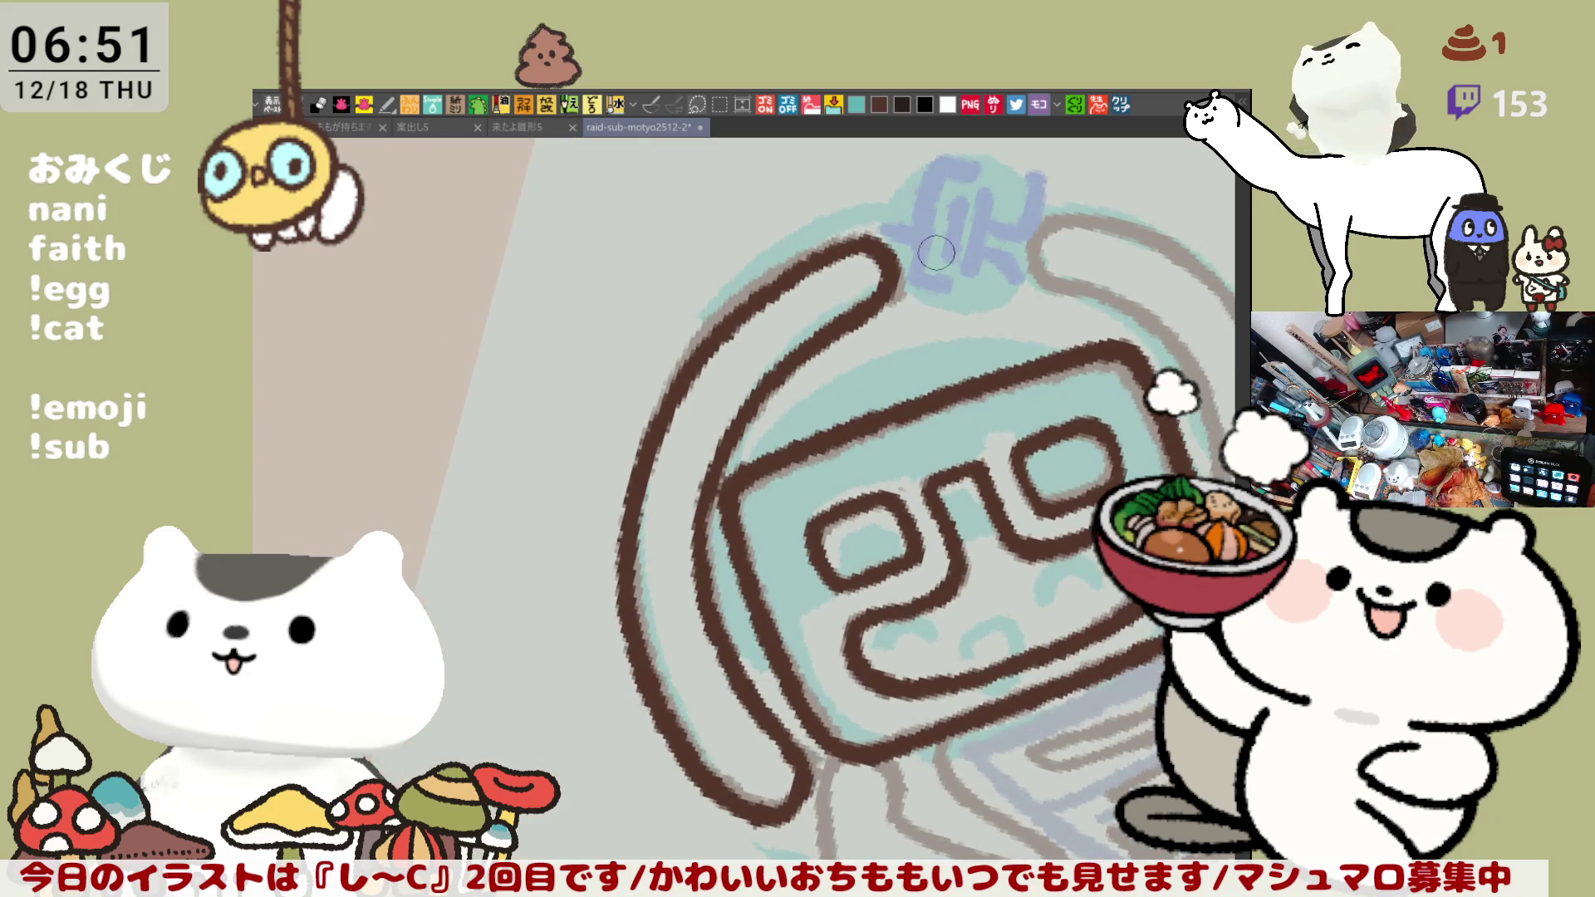
{"action": "mouse_move", "coordinate": [627, 519]}
{"action": "left_mouse_down"}
{"action": "mouse_move", "coordinate": [573, 394]}
{"action": "mouse_move", "coordinate": [573, 581]}
{"action": "left_mouse_up"}
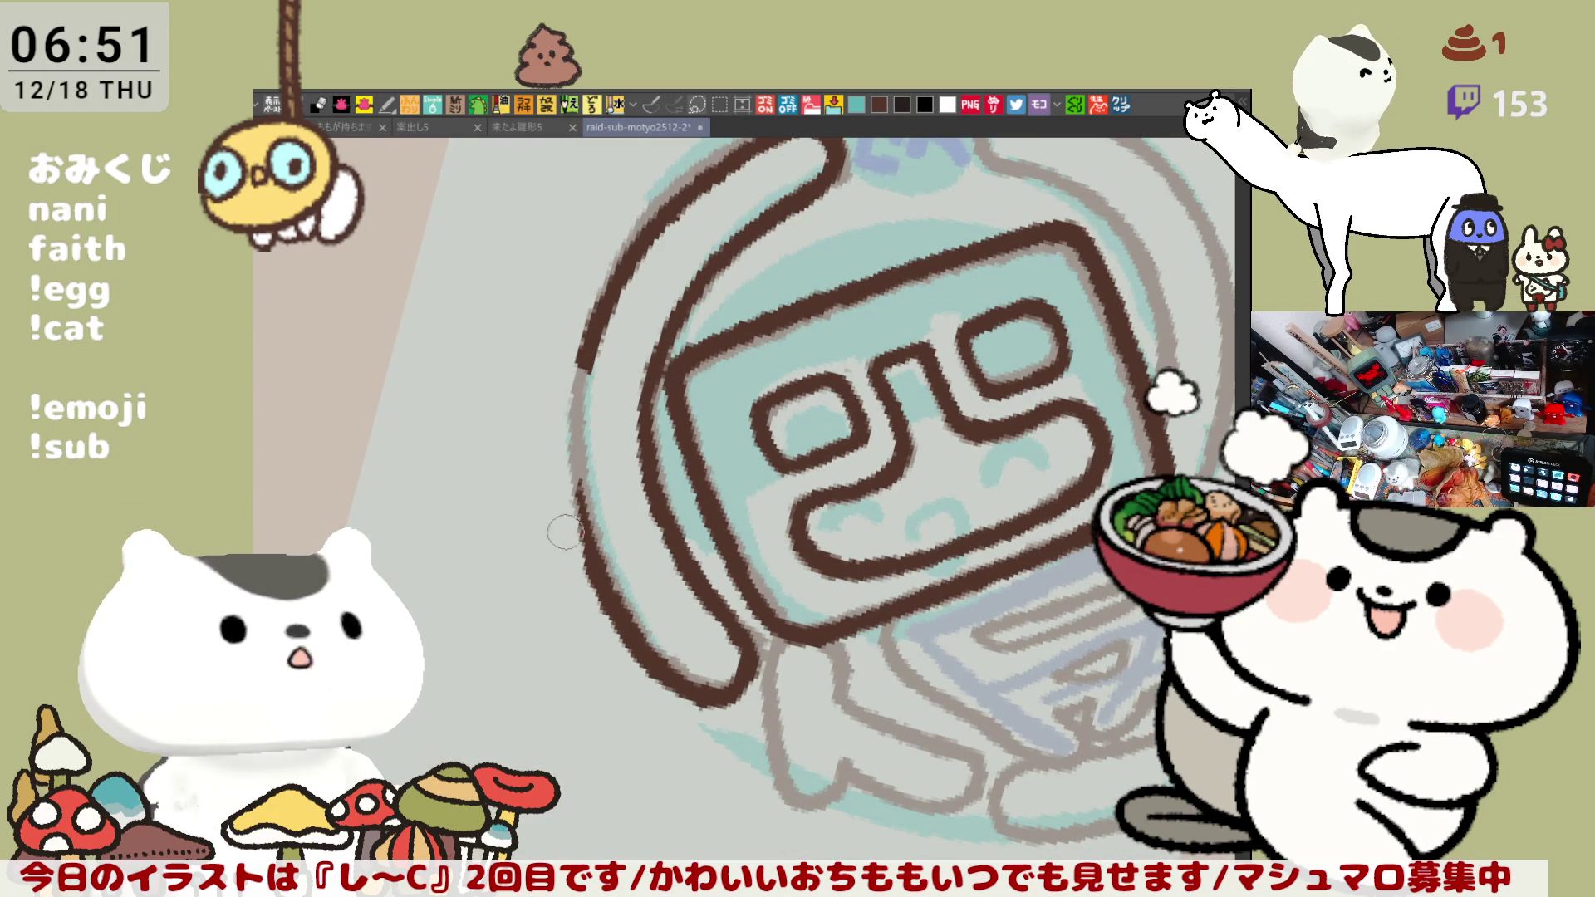
{"action": "left_click_drag", "start_coordinate": [582, 348], "coordinate": [593, 591]}
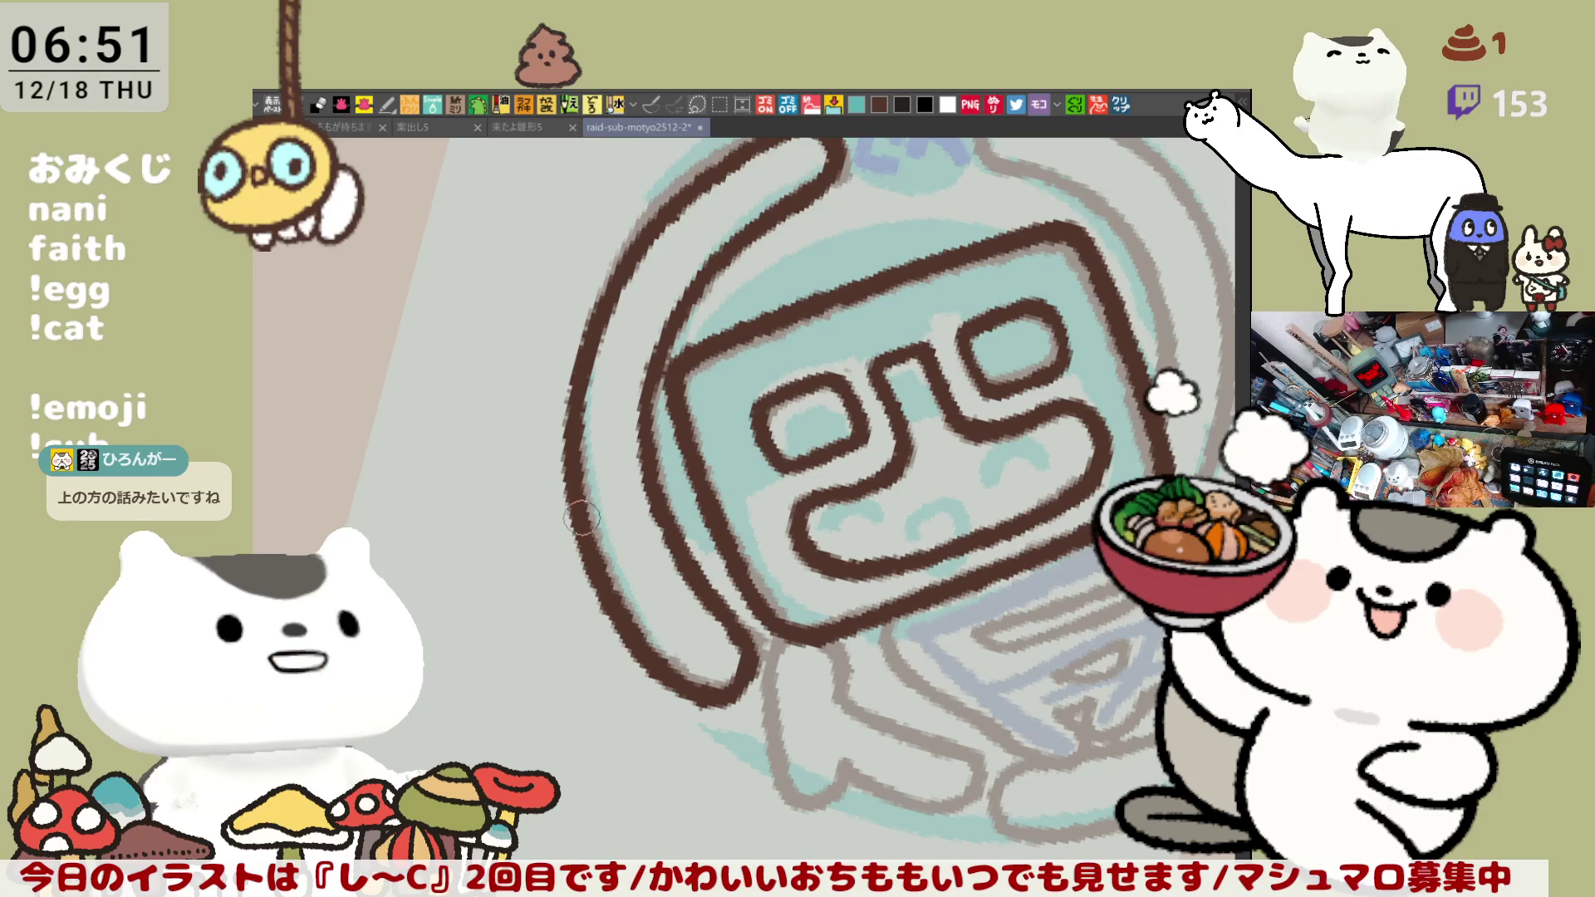
{"action": "mouse_move", "coordinate": [591, 324]}
{"action": "left_mouse_down"}
{"action": "mouse_move", "coordinate": [579, 481]}
{"action": "mouse_move", "coordinate": [604, 587]}
{"action": "left_mouse_up"}
{"action": "left_click_drag", "start_coordinate": [579, 440], "coordinate": [604, 587]}
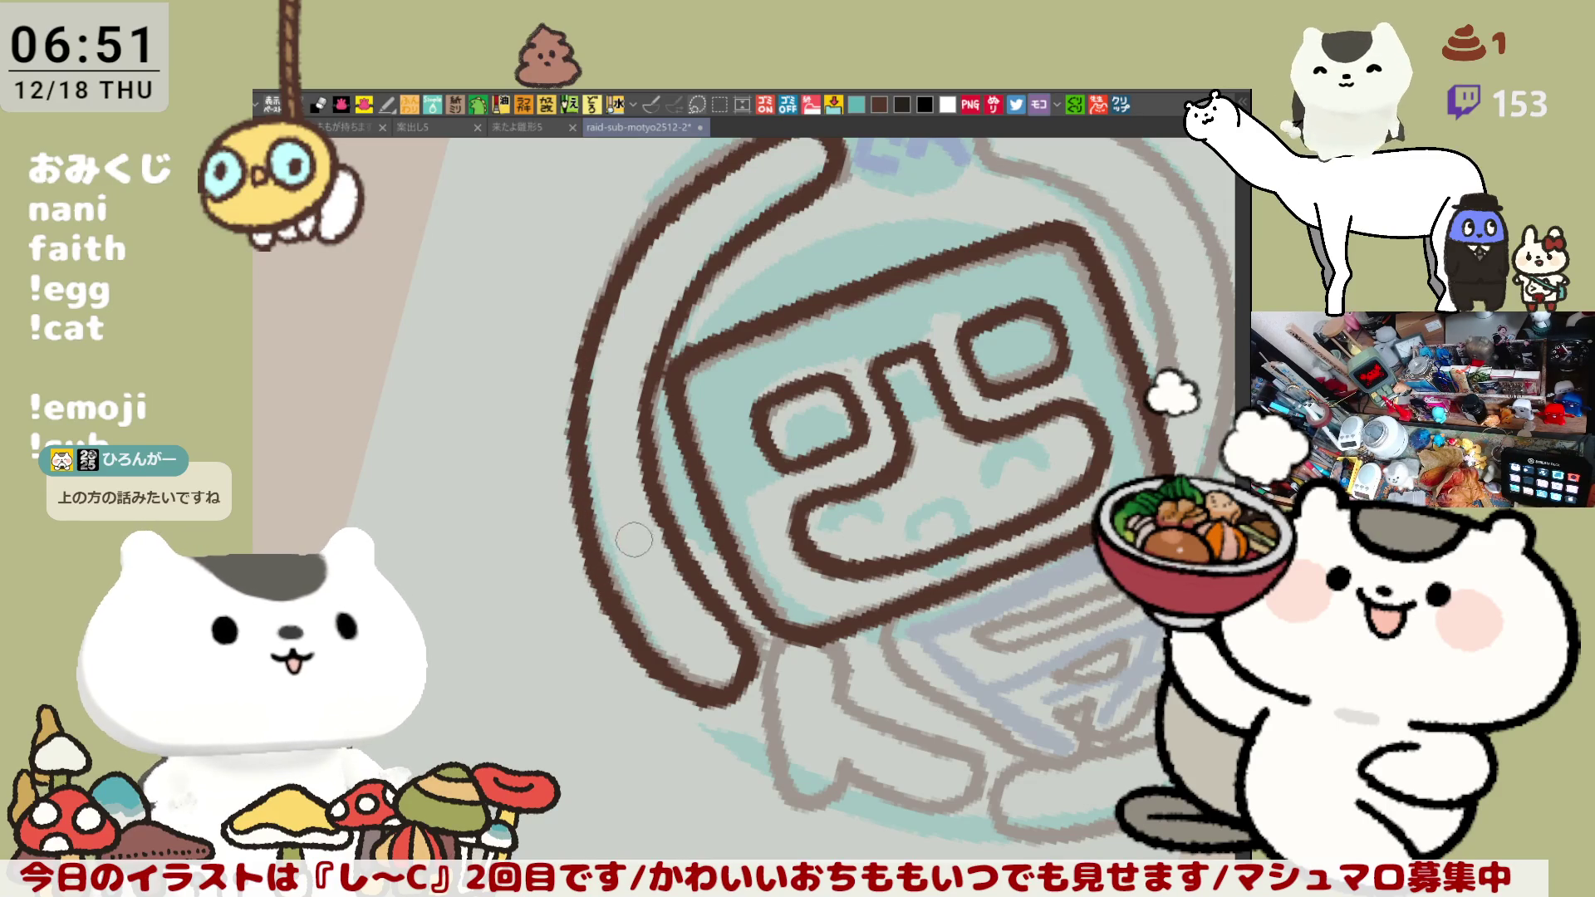
- Fill the grey gap in the left outline and join it to the helmet's top curve
{"action": "key", "text": "asciicircum"}
{"action": "key", "text": "asciicircum"}
{"action": "key", "text": "ctrl+minus"}
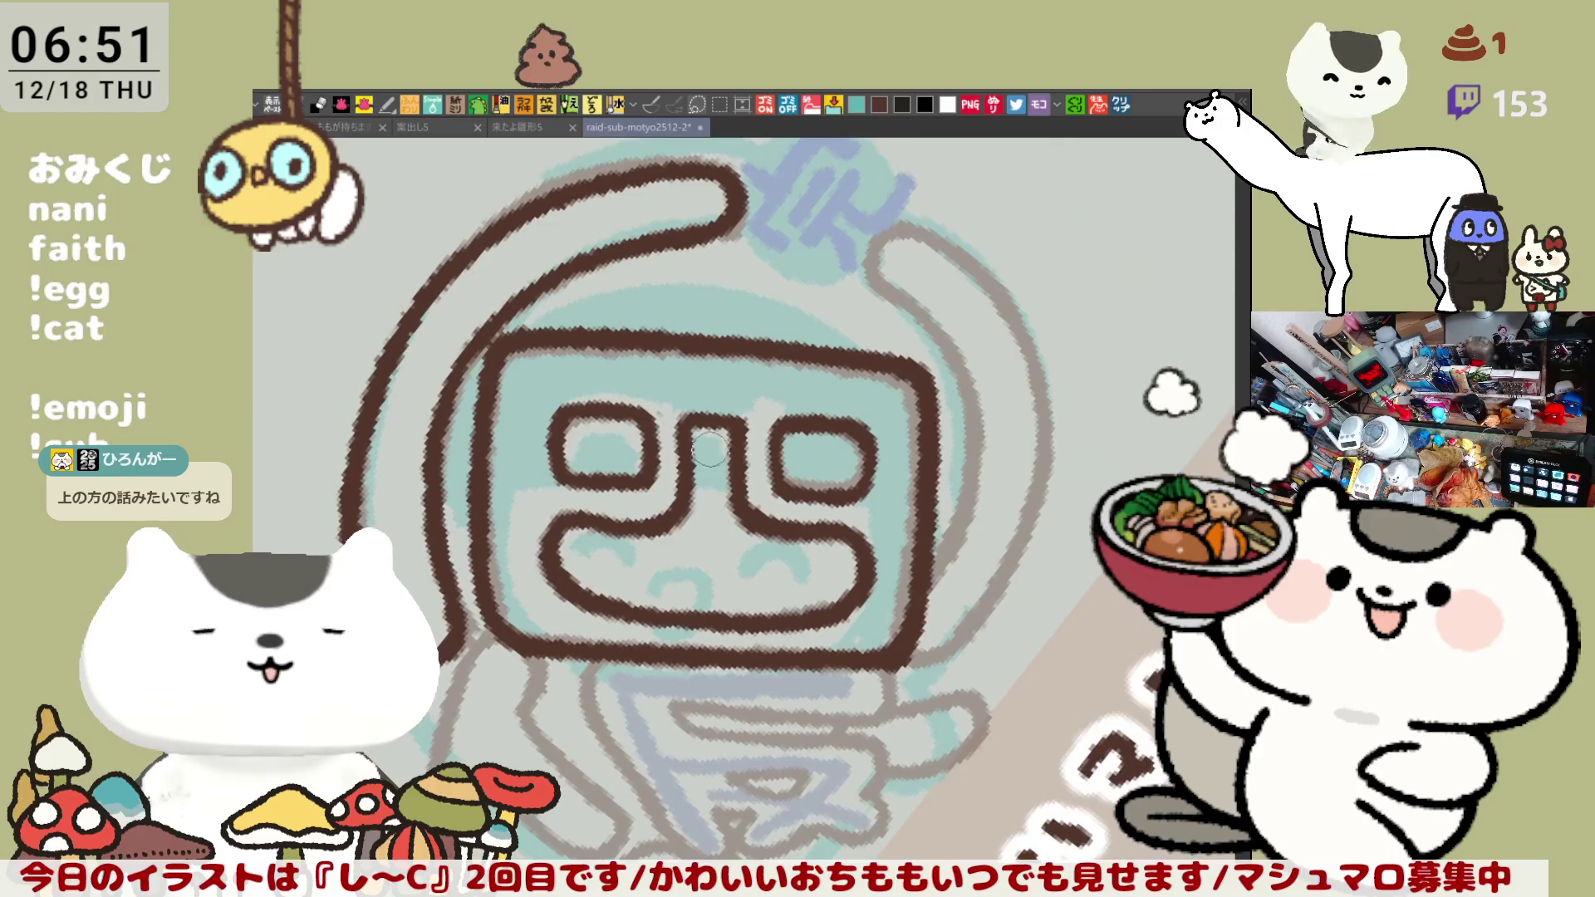
{"action": "left_click_drag", "start_coordinate": [711, 449], "coordinate": [905, 424]}
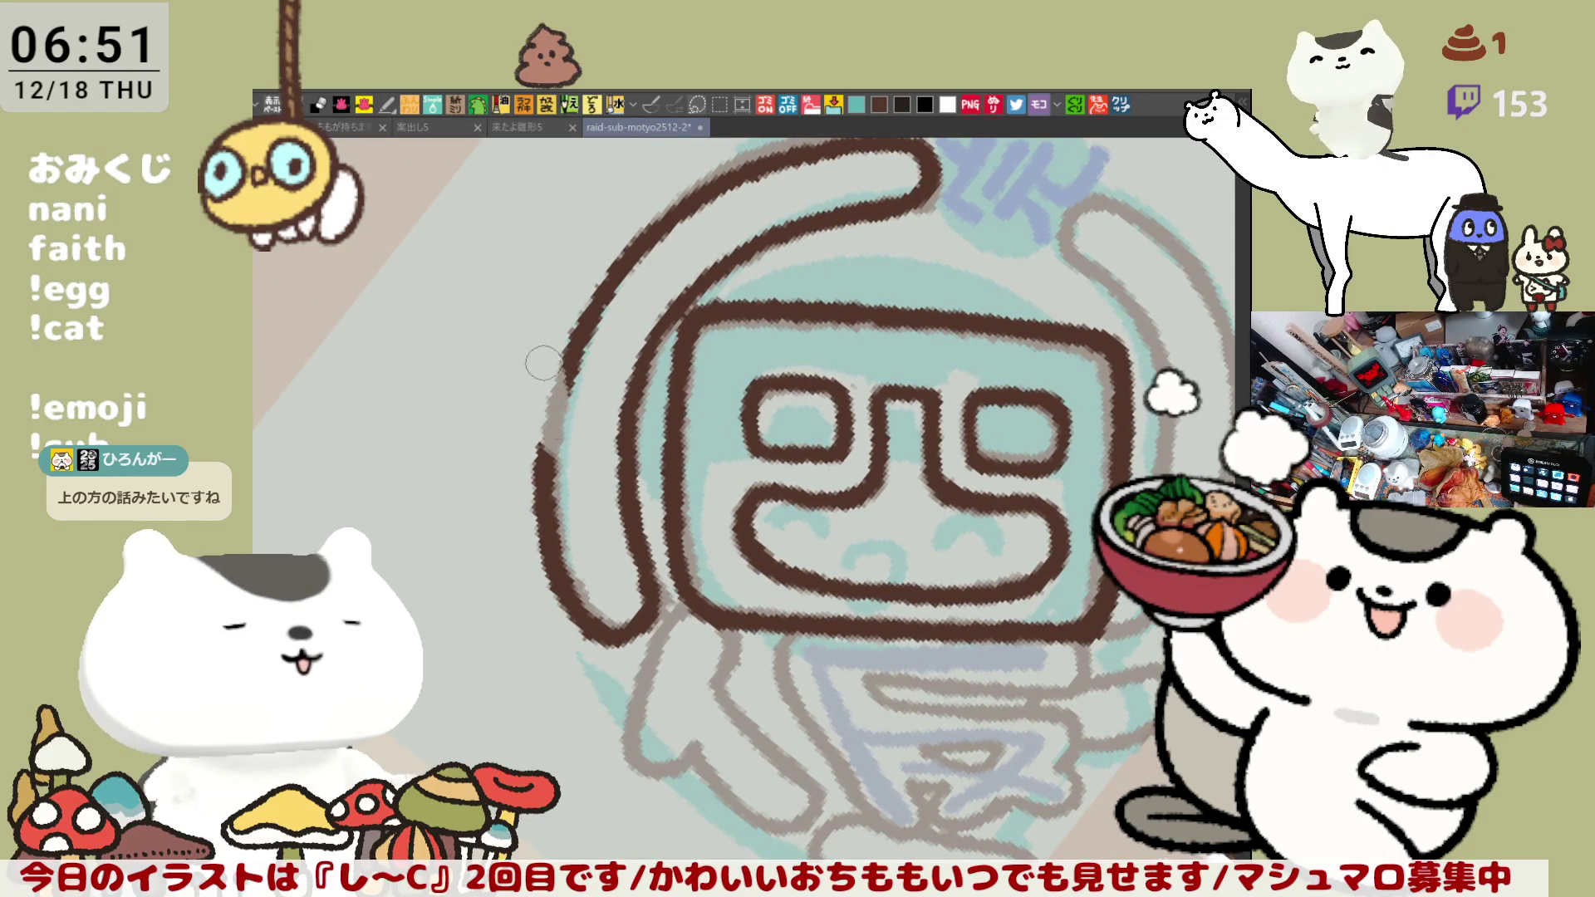
{"action": "mouse_move", "coordinate": [544, 363]}
{"action": "left_mouse_down"}
{"action": "mouse_move", "coordinate": [536, 582]}
{"action": "mouse_move", "coordinate": [565, 627]}
{"action": "left_mouse_up"}
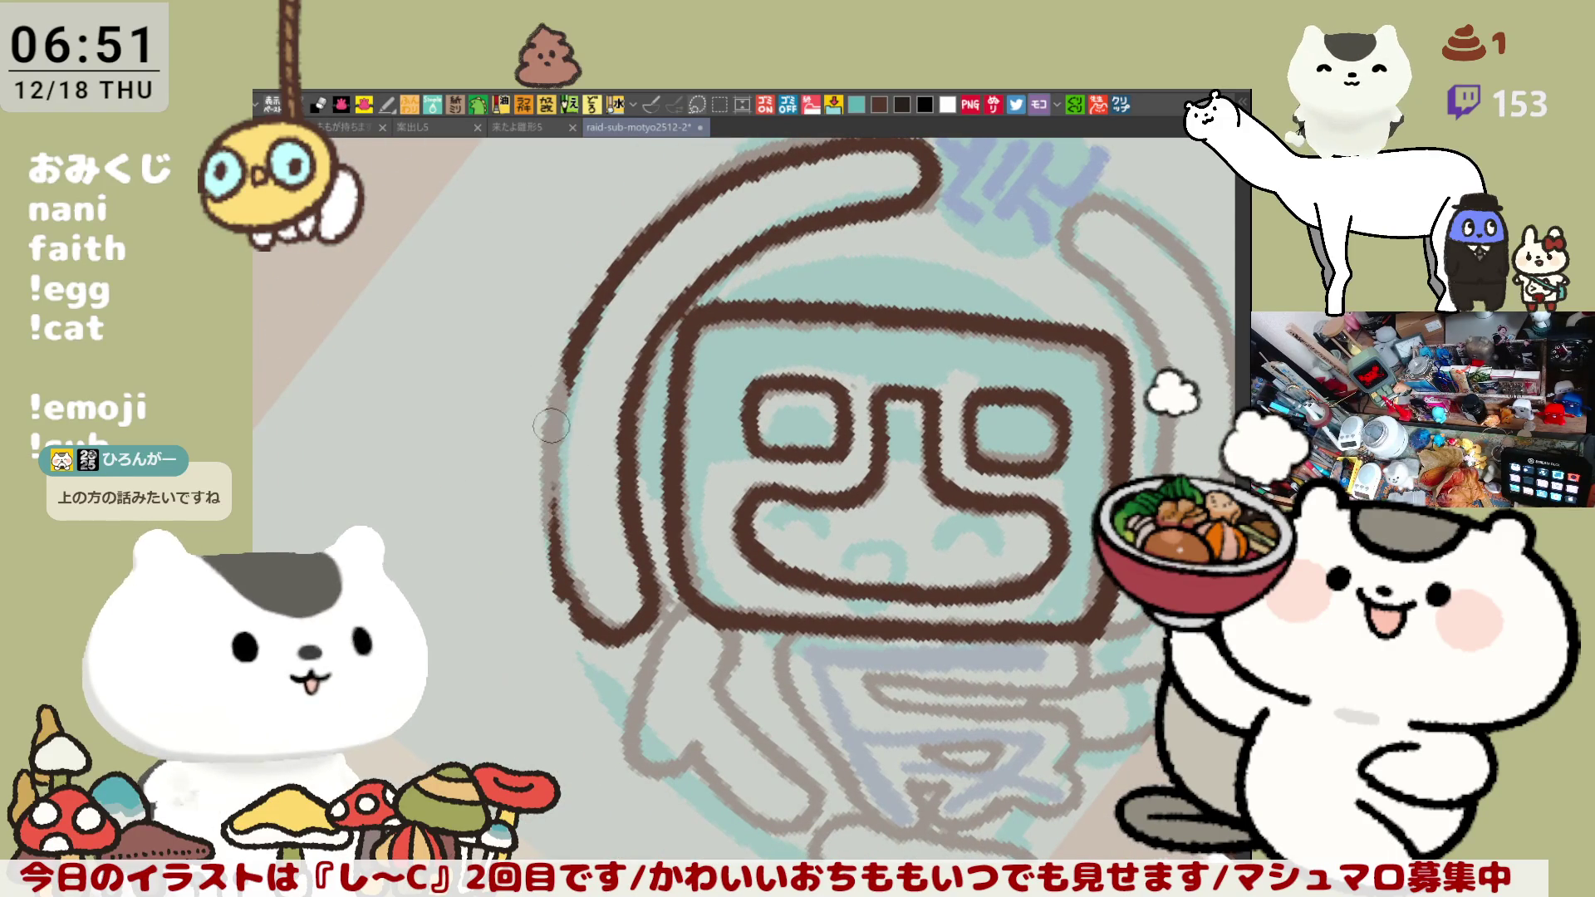
{"action": "left_click_drag", "start_coordinate": [549, 426], "coordinate": [559, 564]}
{"action": "left_click_drag", "start_coordinate": [580, 350], "coordinate": [555, 499]}
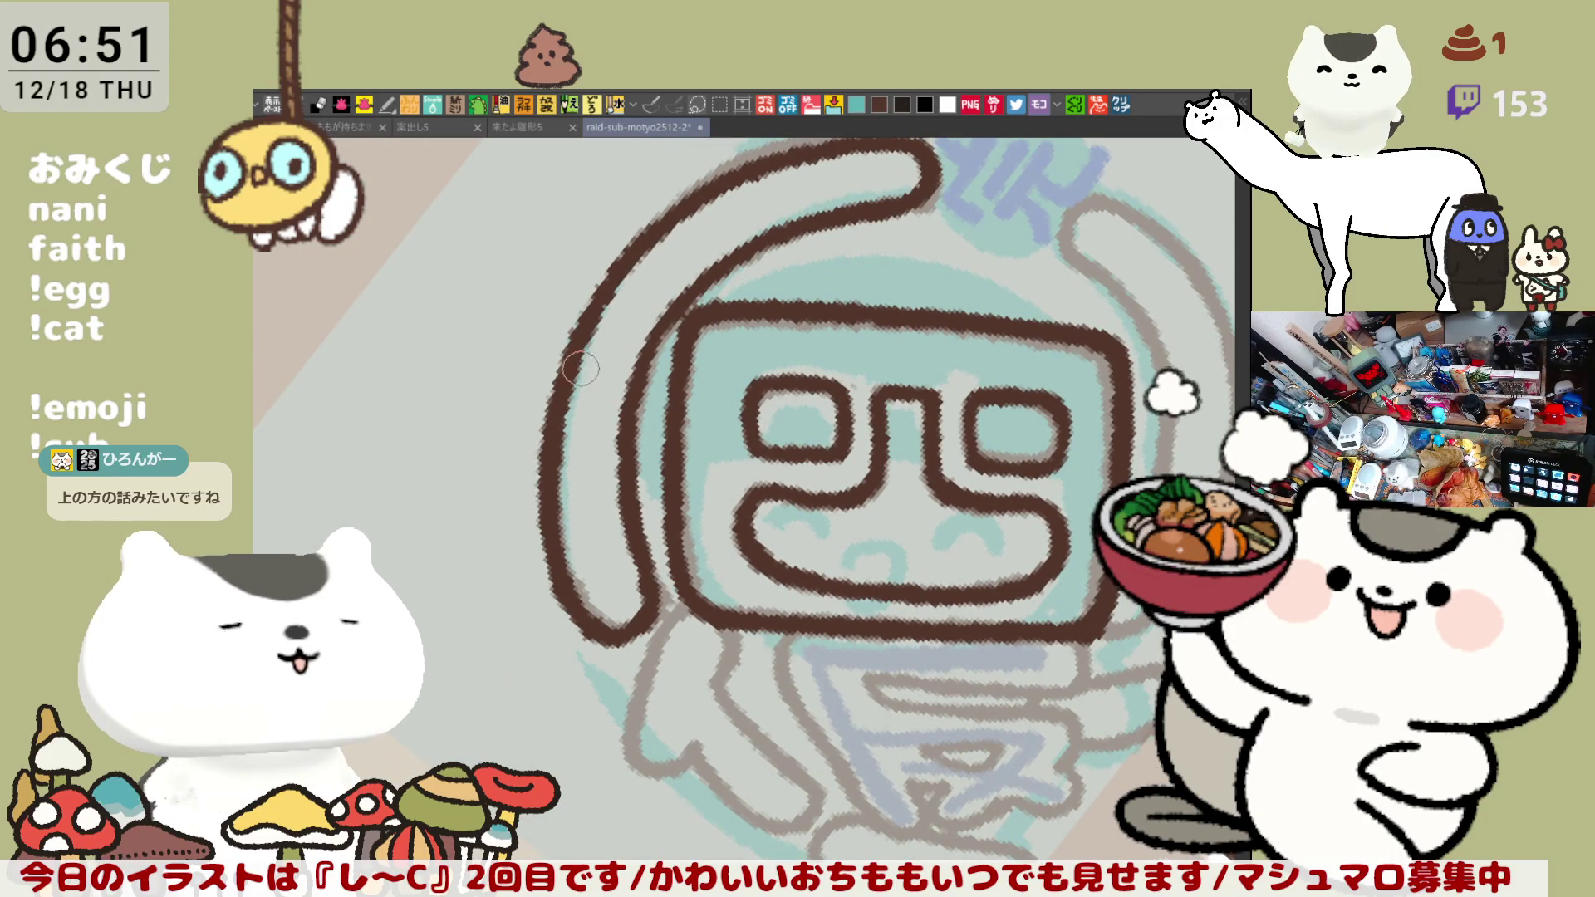
{"action": "left_click_drag", "start_coordinate": [642, 242], "coordinate": [573, 342]}
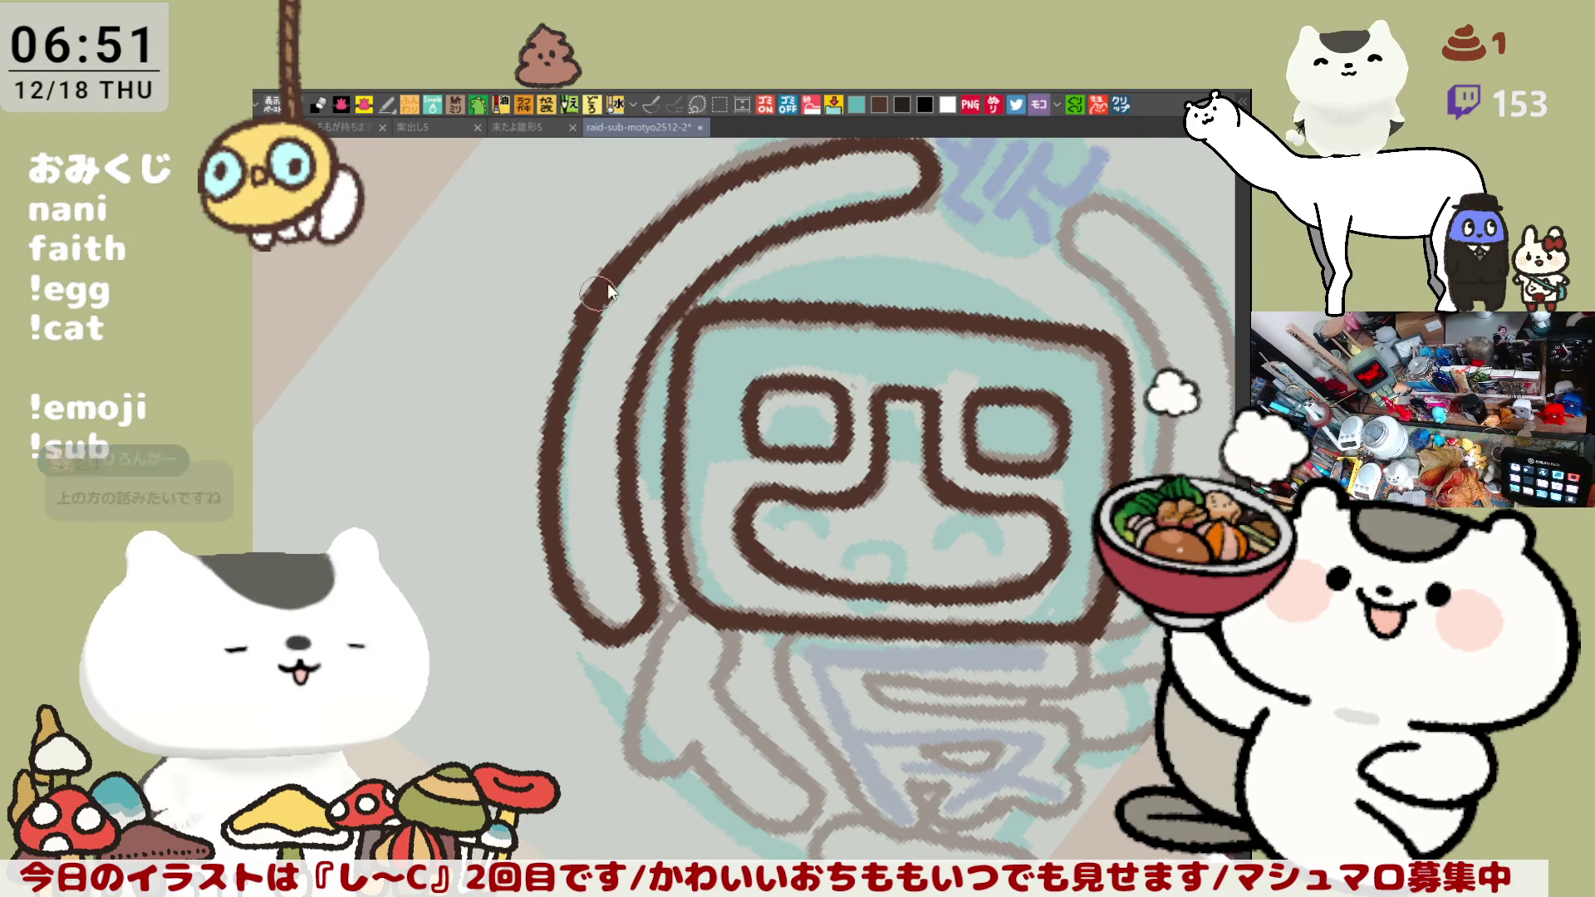
- With the view tilted, redraw the top-right hook stroke longer and the right curve ending lower
{"action": "left_click_drag", "start_coordinate": [610, 301], "coordinate": [783, 353]}
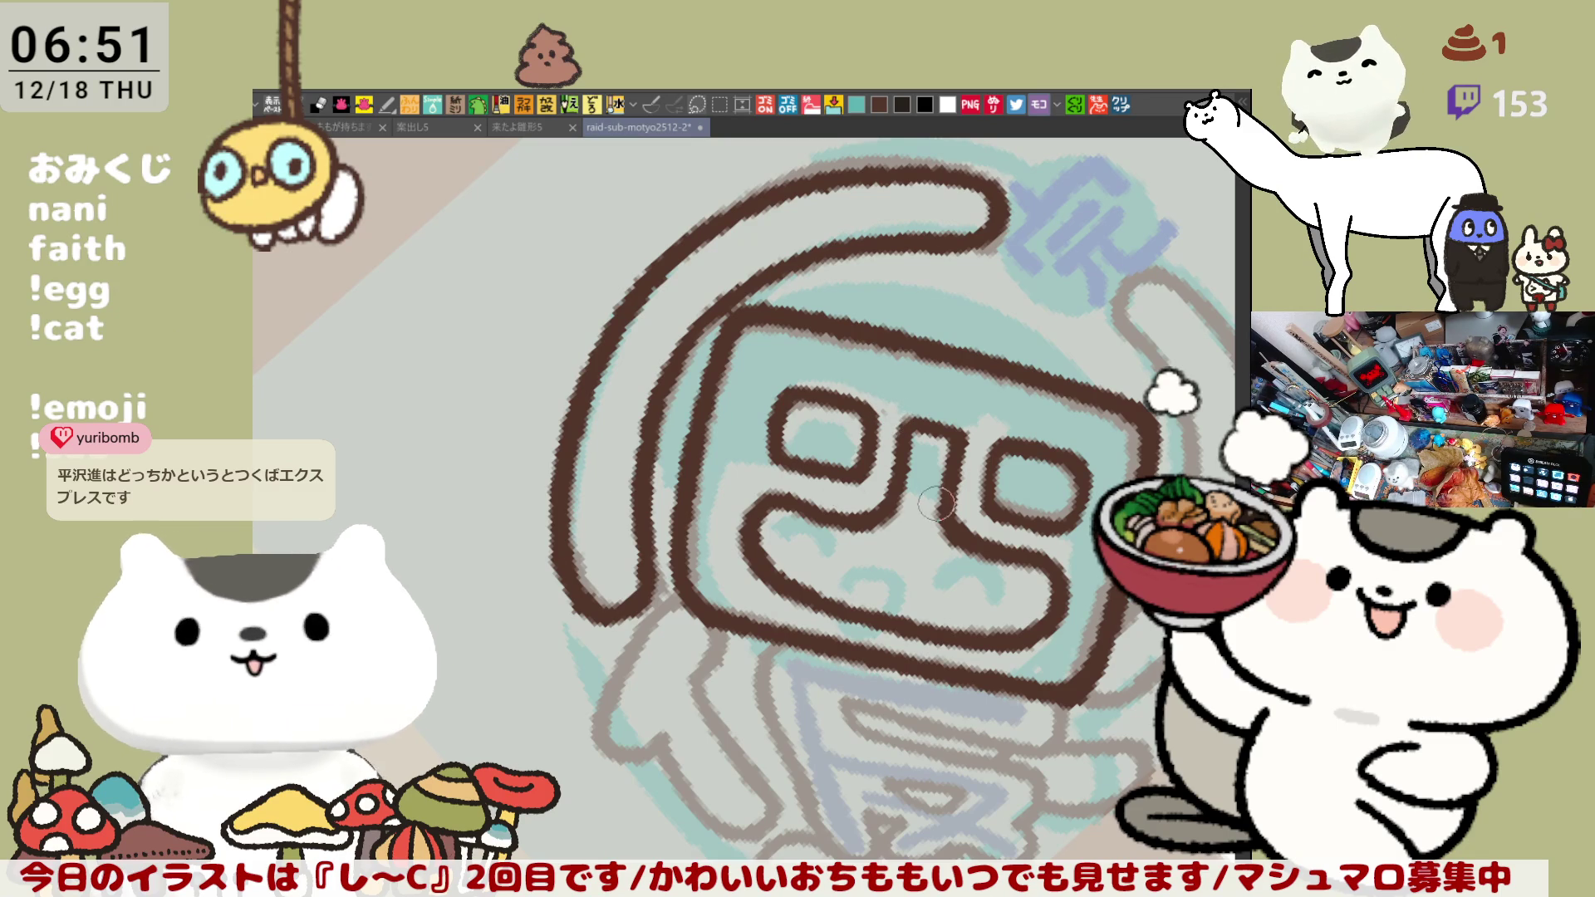
{"action": "left_click_drag", "start_coordinate": [934, 521], "coordinate": [710, 479]}
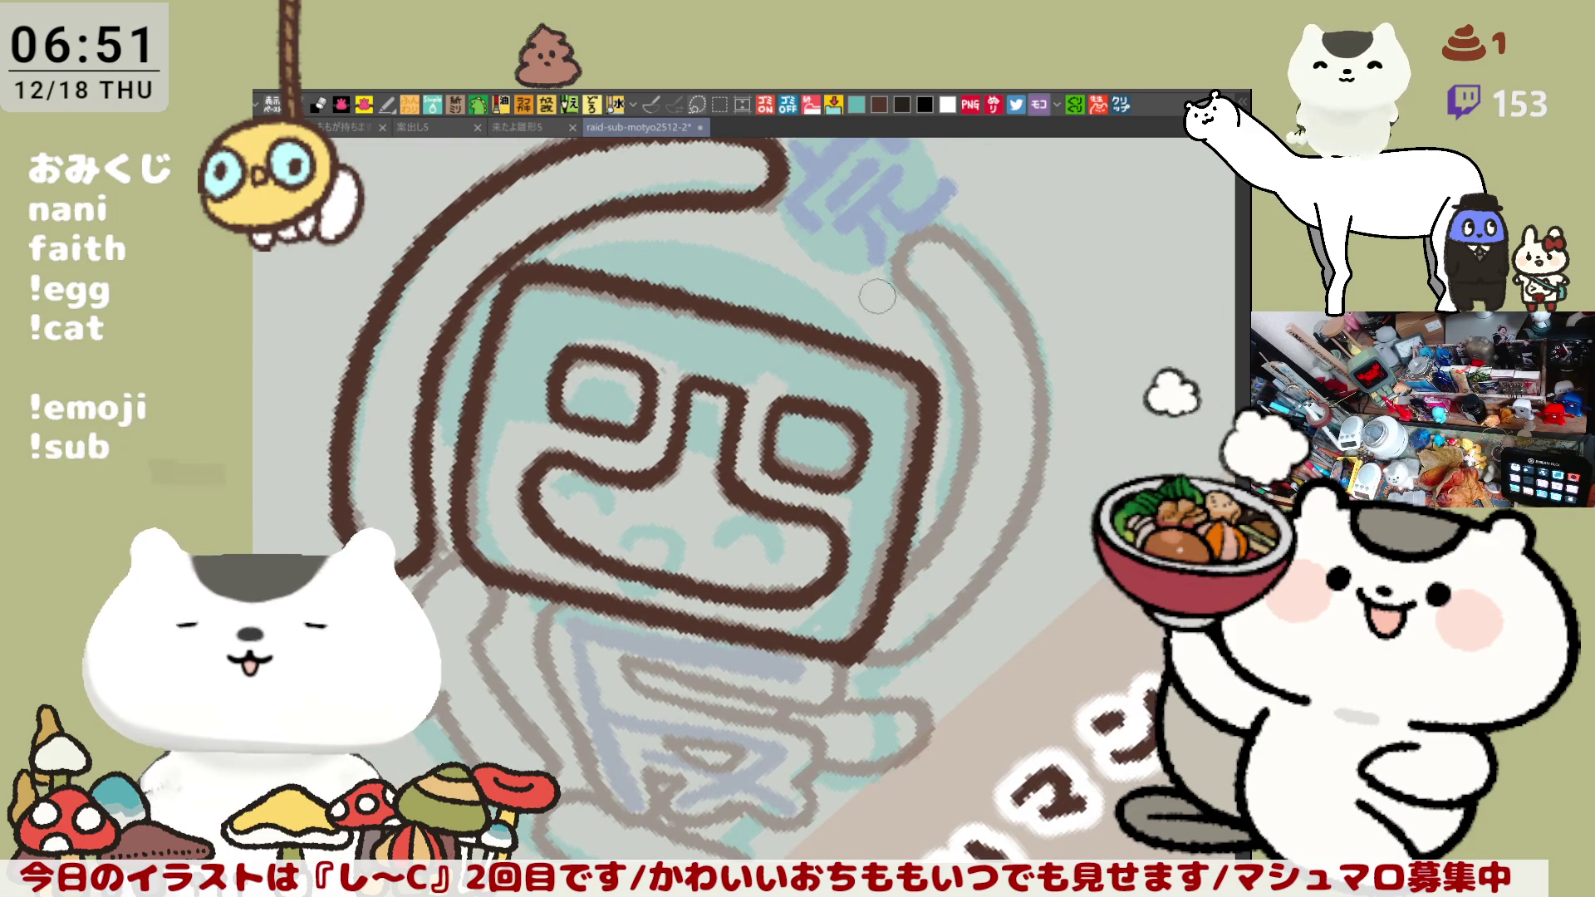
{"action": "key", "text": "ctrl+z"}
{"action": "key", "text": "ctrl+z"}
{"action": "mouse_move", "coordinate": [918, 234]}
{"action": "left_mouse_down"}
{"action": "mouse_move", "coordinate": [887, 253]}
{"action": "mouse_move", "coordinate": [949, 344]}
{"action": "left_mouse_up"}
{"action": "key", "text": "ctrl+z"}
{"action": "left_click_drag", "start_coordinate": [901, 249], "coordinate": [978, 436]}
- Redo the right-side curve several times, then extend it further down the helmet
{"action": "key", "text": "ctrl+z"}
{"action": "left_click_drag", "start_coordinate": [914, 241], "coordinate": [972, 440]}
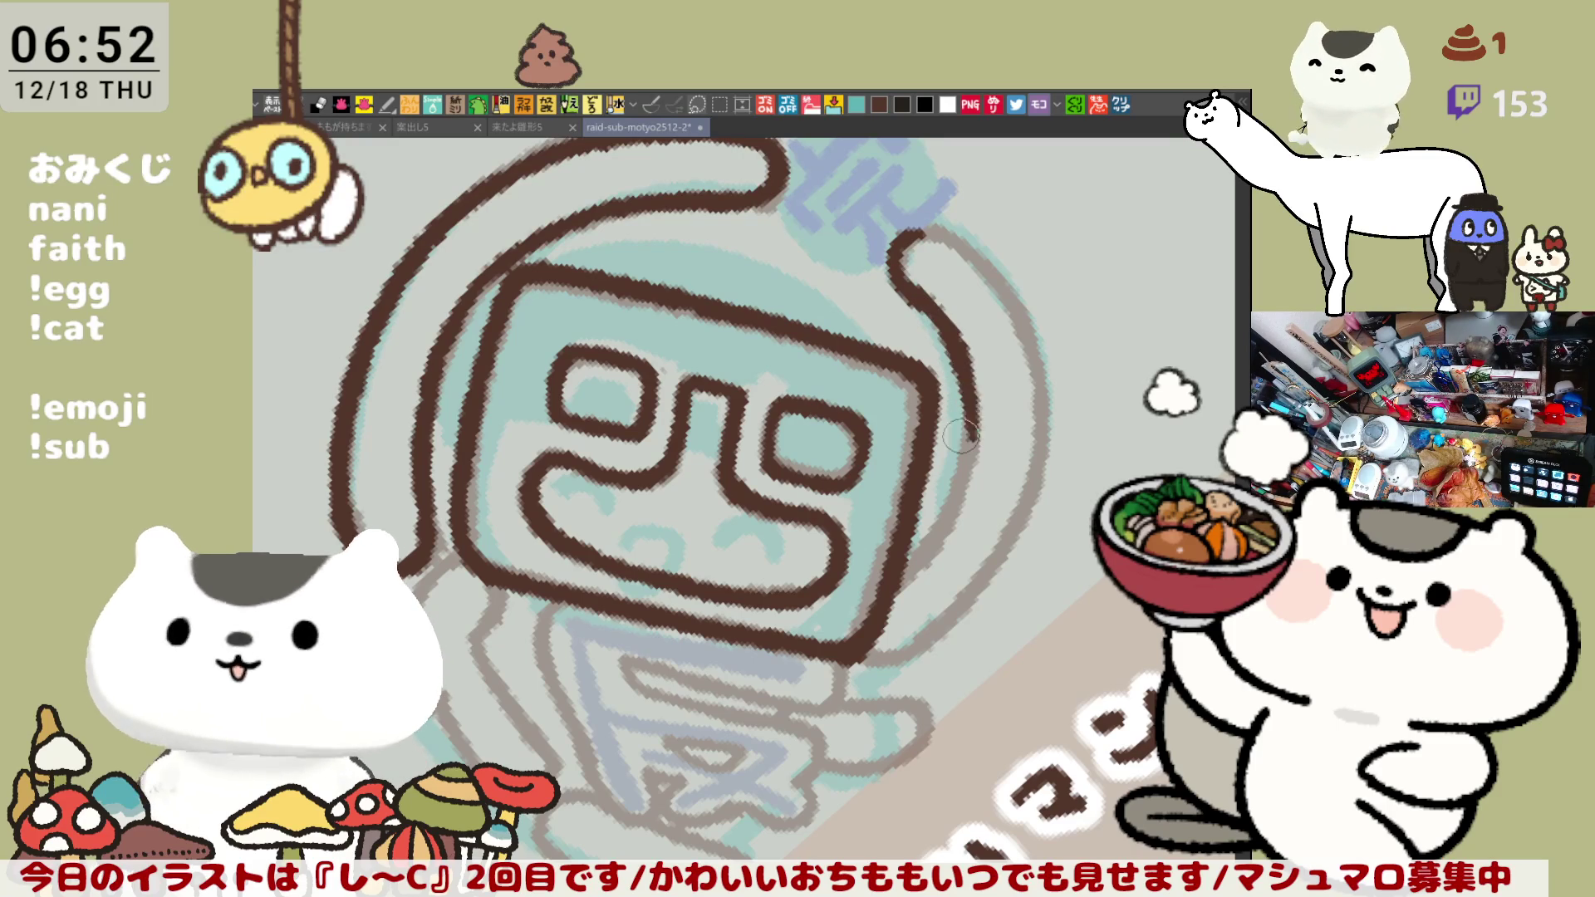
{"action": "key", "text": "ctrl+z"}
{"action": "left_click_drag", "start_coordinate": [913, 241], "coordinate": [971, 440]}
{"action": "key", "text": "ctrl+z"}
{"action": "mouse_move", "coordinate": [905, 245]}
{"action": "left_mouse_down"}
{"action": "mouse_move", "coordinate": [955, 341]}
{"action": "mouse_move", "coordinate": [978, 452]}
{"action": "left_mouse_up"}
{"action": "left_click_drag", "start_coordinate": [965, 390], "coordinate": [950, 519]}
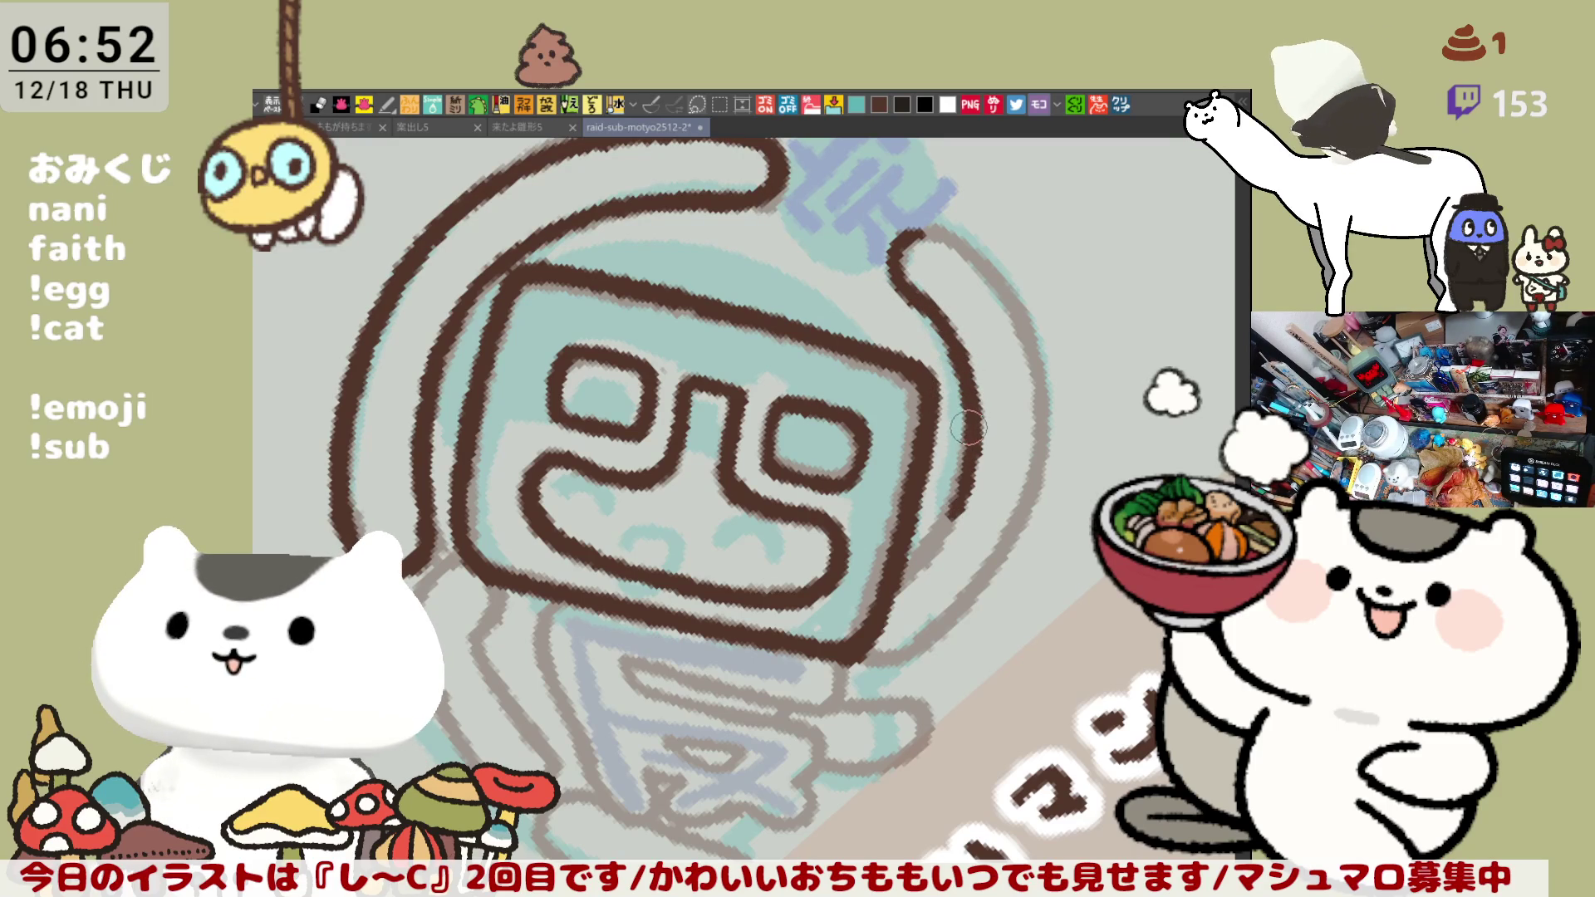